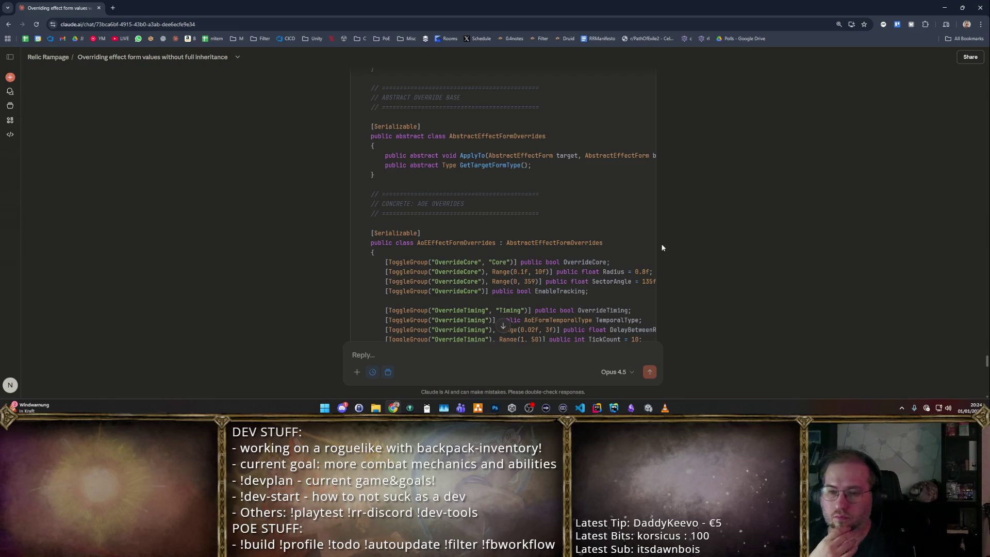
{"action": "scroll", "coordinate": [652, 187], "scroll_direction": "down", "scroll_amount": 5}
{"action": "scroll", "coordinate": [650, 178], "scroll_direction": "up", "scroll_amount": 4}
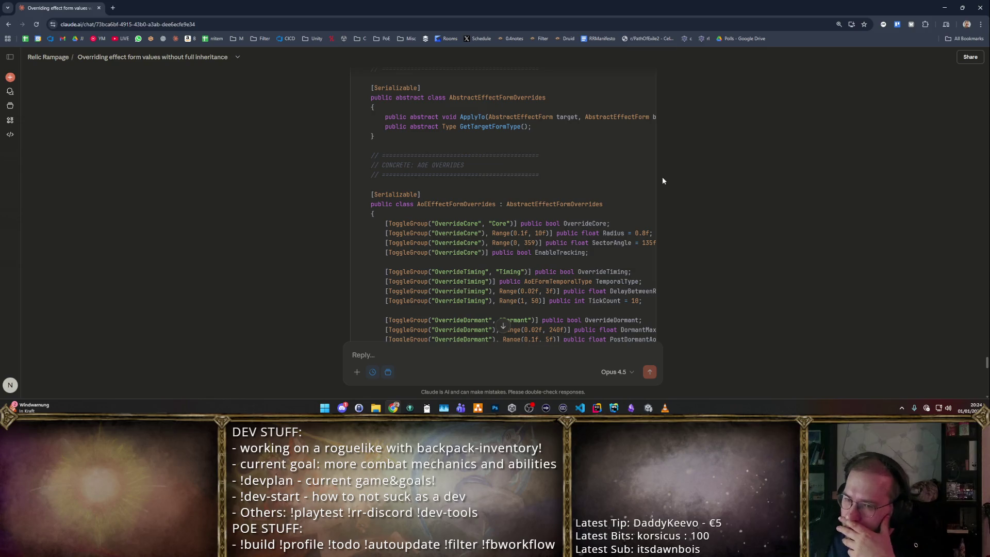
{"action": "mouse_move", "coordinate": [637, 167]}
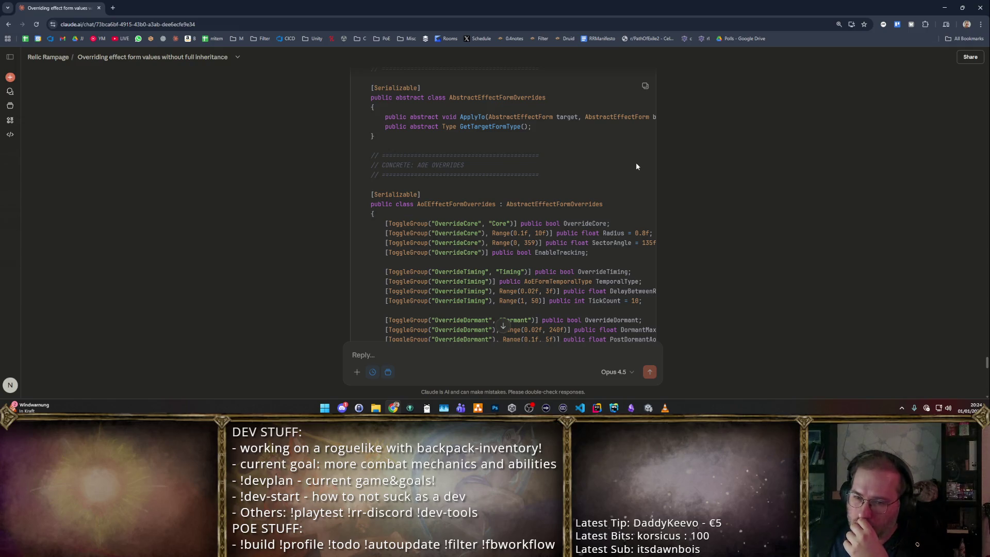
{"action": "scroll", "coordinate": [635, 162], "scroll_direction": "up", "scroll_amount": 2}
{"action": "scroll", "coordinate": [639, 156], "scroll_direction": "up", "scroll_amount": 3}
{"action": "scroll", "coordinate": [639, 157], "scroll_direction": "up", "scroll_amount": 3}
{"action": "scroll", "coordinate": [638, 153], "scroll_direction": "up", "scroll_amount": 3}
{"action": "scroll", "coordinate": [636, 151], "scroll_direction": "up", "scroll_amount": 3}
{"action": "scroll", "coordinate": [634, 151], "scroll_direction": "up", "scroll_amount": 2}
{"action": "scroll", "coordinate": [635, 151], "scroll_direction": "up", "scroll_amount": 3}
{"action": "scroll", "coordinate": [635, 150], "scroll_direction": "down", "scroll_amount": 1}
{"action": "scroll", "coordinate": [635, 151], "scroll_direction": "down", "scroll_amount": 3}
{"action": "scroll", "coordinate": [572, 154], "scroll_direction": "down", "scroll_amount": 1}
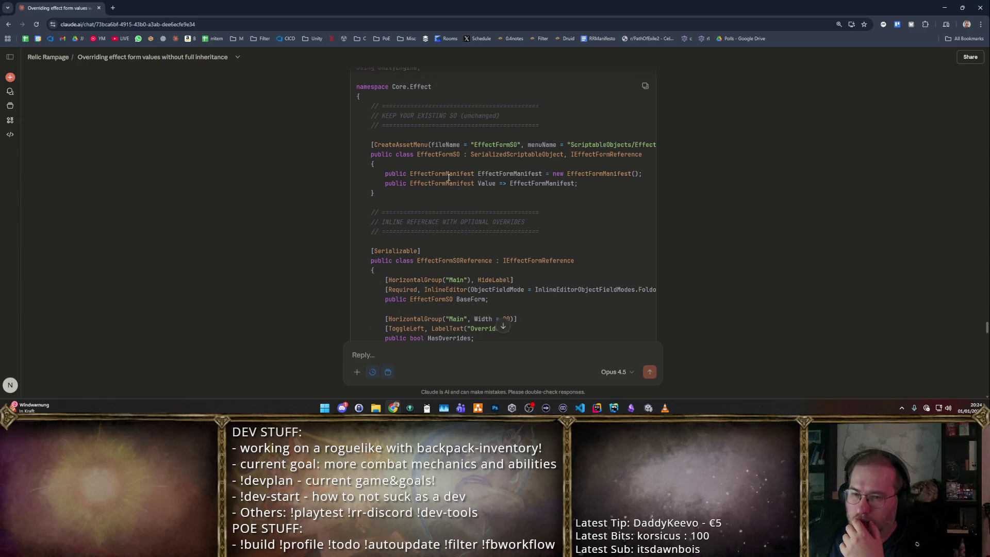
- Highlight the EffectFormSOReference class name, its Required BaseForm field and the _overrides field while reading
{"action": "double_click", "coordinate": [439, 154]}
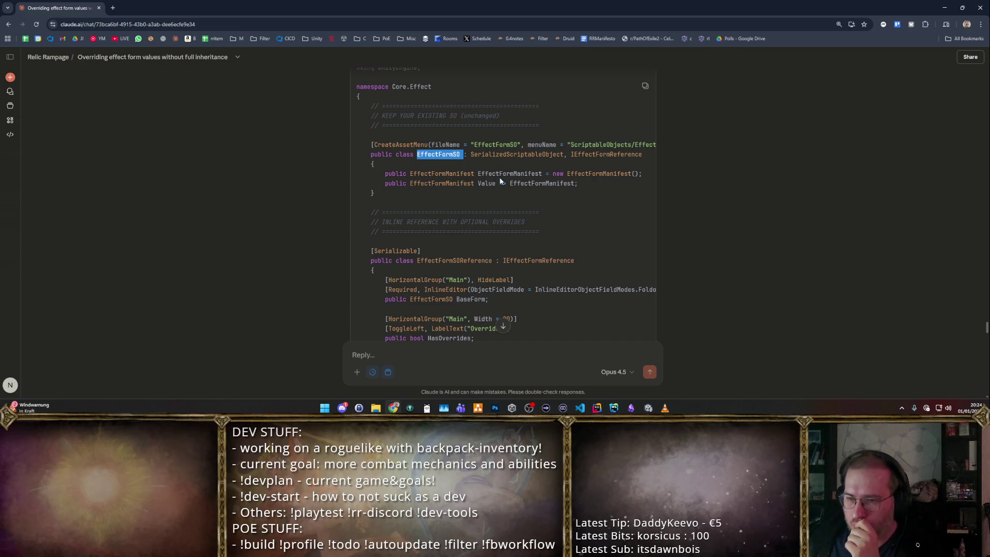
{"action": "left_click_drag", "start_coordinate": [617, 188], "coordinate": [371, 144]}
{"action": "scroll", "coordinate": [377, 154], "scroll_direction": "down", "scroll_amount": 3}
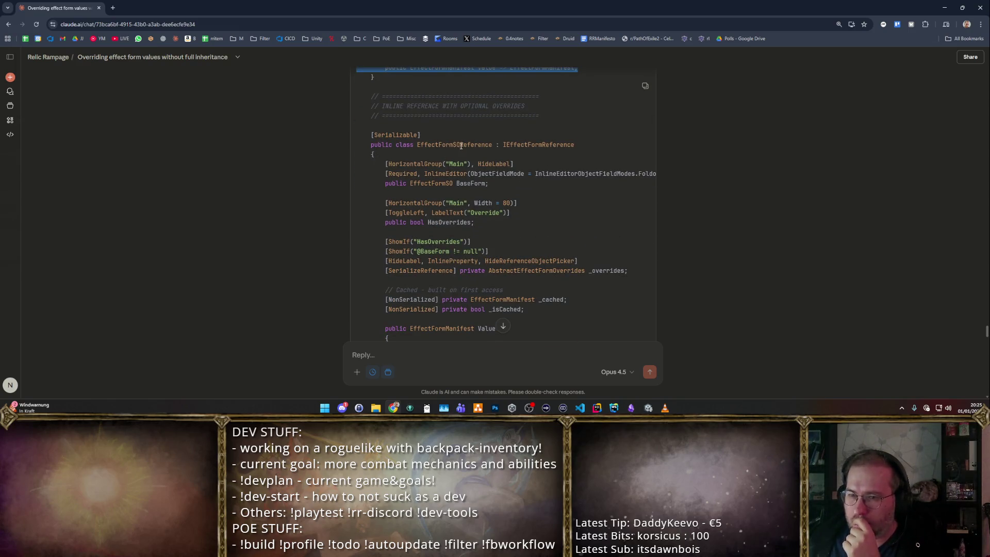
{"action": "left_click_drag", "start_coordinate": [439, 144], "coordinate": [484, 144]}
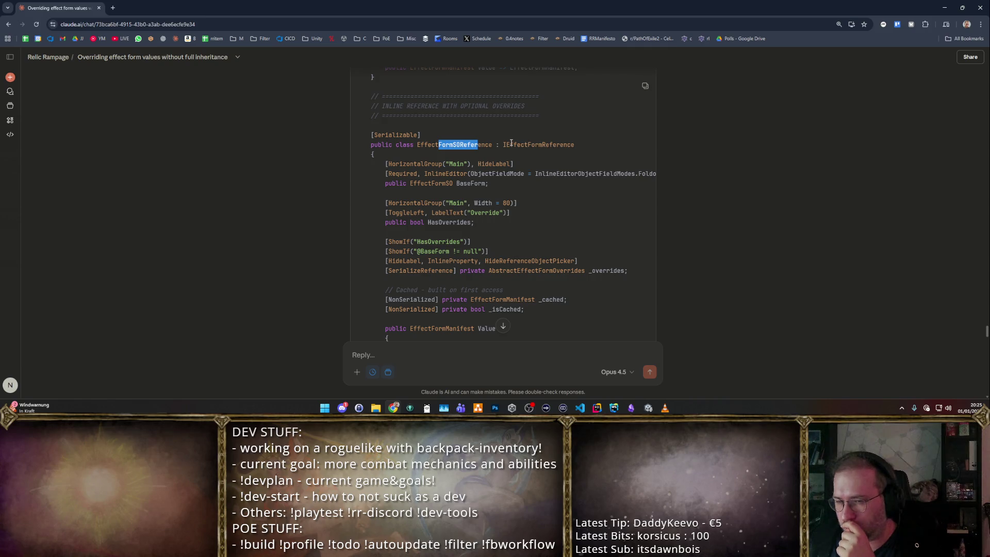
{"action": "left_click_drag", "start_coordinate": [489, 175], "coordinate": [335, 173]}
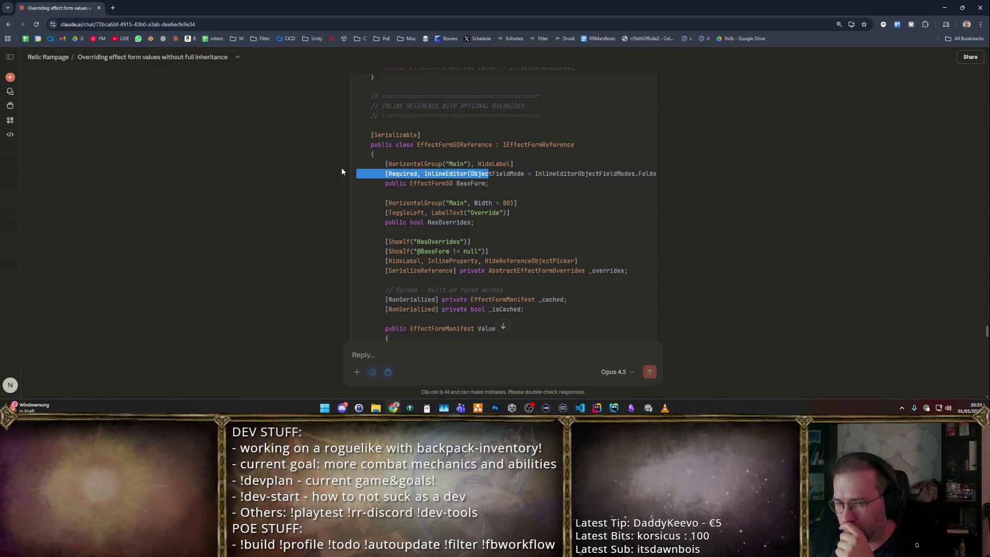
{"action": "left_click_drag", "start_coordinate": [489, 183], "coordinate": [318, 171]}
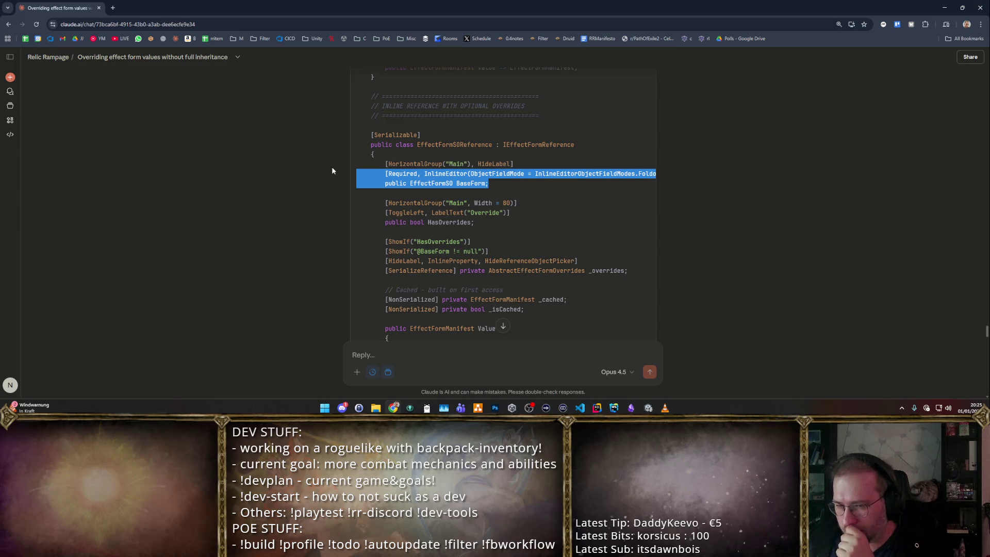
{"action": "scroll", "coordinate": [418, 181], "scroll_direction": "down", "scroll_amount": 3}
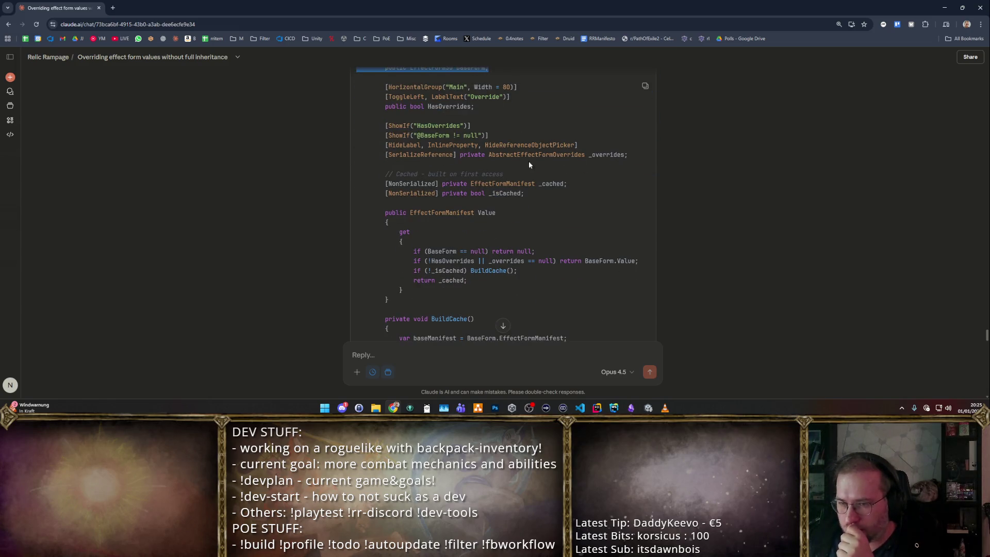
{"action": "left_click_drag", "start_coordinate": [623, 154], "coordinate": [330, 143]}
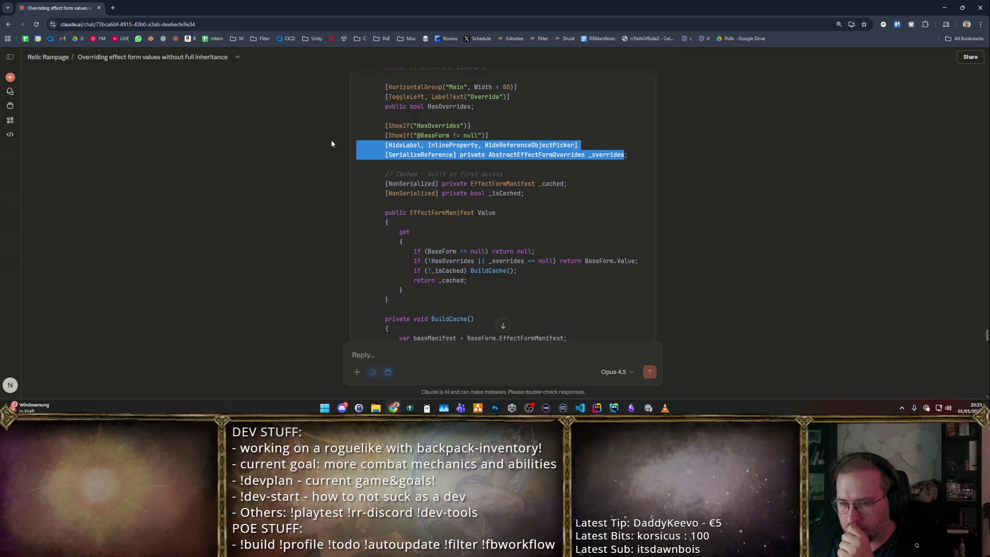
{"action": "scroll", "coordinate": [445, 144], "scroll_direction": "up", "scroll_amount": 4}
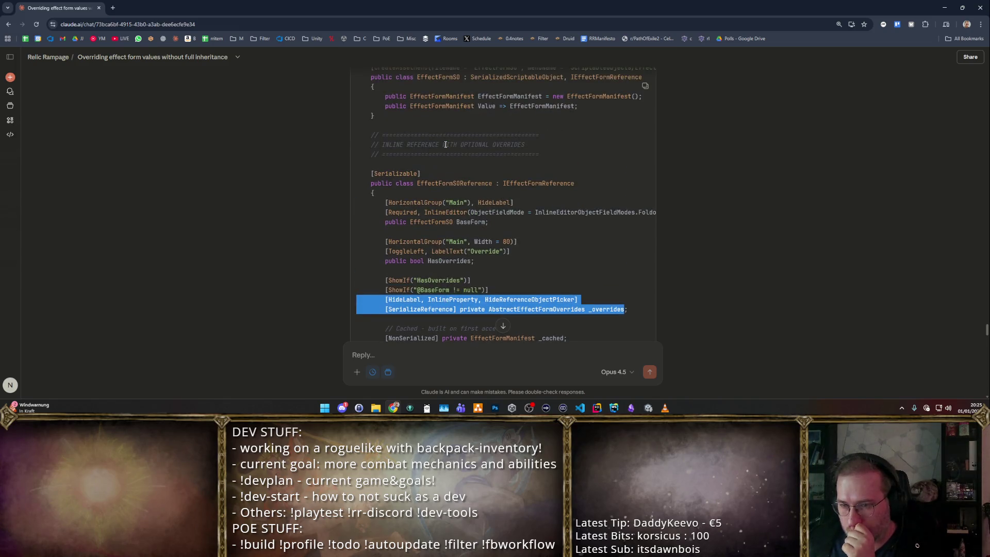
{"action": "scroll", "coordinate": [445, 144], "scroll_direction": "down", "scroll_amount": 7}
{"action": "scroll", "coordinate": [444, 144], "scroll_direction": "down", "scroll_amount": 3}
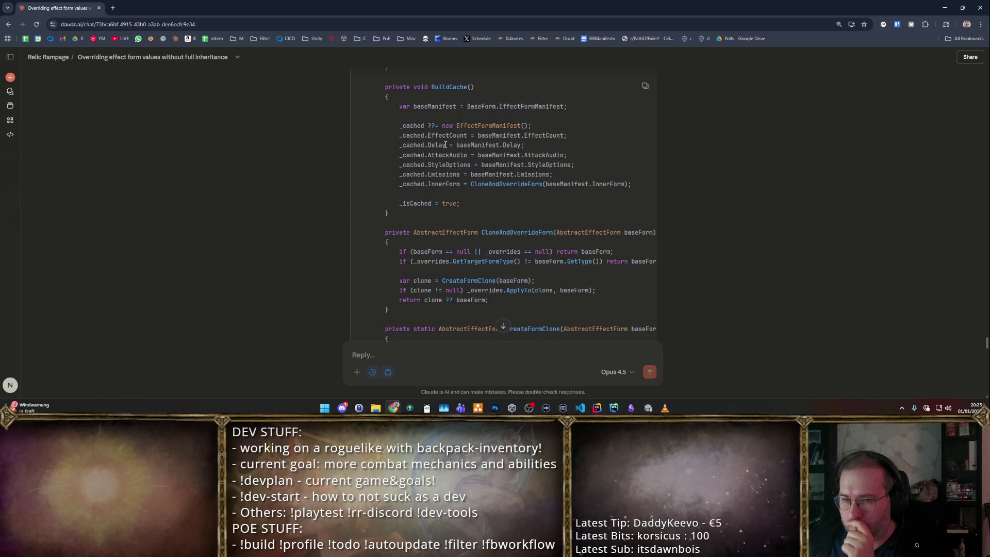
{"action": "scroll", "coordinate": [445, 144], "scroll_direction": "up", "scroll_amount": 5}
{"action": "scroll", "coordinate": [446, 144], "scroll_direction": "down", "scroll_amount": 6}
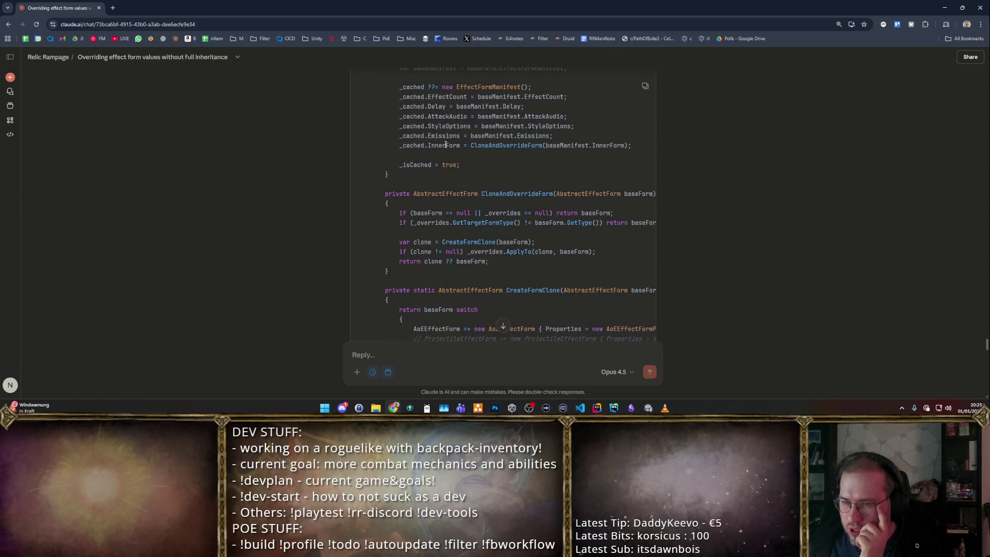
{"action": "scroll", "coordinate": [445, 145], "scroll_direction": "up", "scroll_amount": 3}
{"action": "scroll", "coordinate": [445, 143], "scroll_direction": "up", "scroll_amount": 3}
{"action": "scroll", "coordinate": [445, 143], "scroll_direction": "down", "scroll_amount": 1}
{"action": "scroll", "coordinate": [445, 143], "scroll_direction": "down", "scroll_amount": 4}
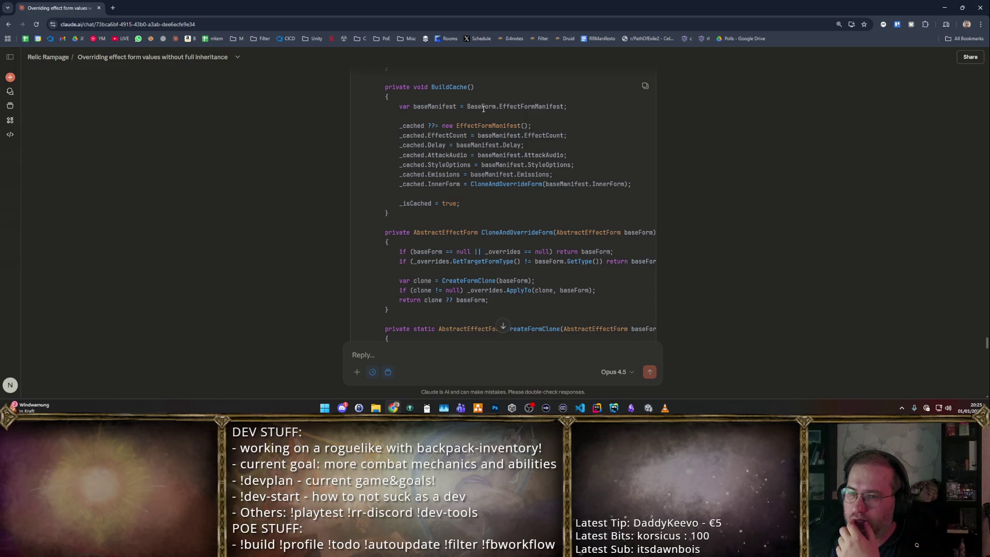
- Mark the baseManifest and _cached assignments, Match Override Type, AbstractEffectFormOverrides and the OverrideCore flag
{"action": "left_click_drag", "start_coordinate": [473, 106], "coordinate": [546, 101]}
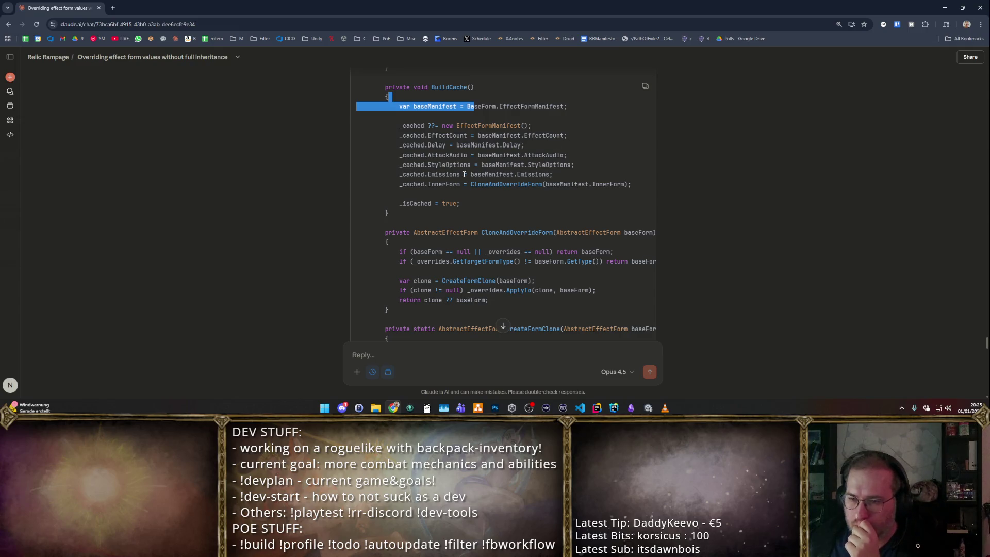
{"action": "mouse_move", "coordinate": [429, 136]}
{"action": "left_mouse_down"}
{"action": "mouse_move", "coordinate": [479, 135]}
{"action": "mouse_move", "coordinate": [630, 182]}
{"action": "left_mouse_up"}
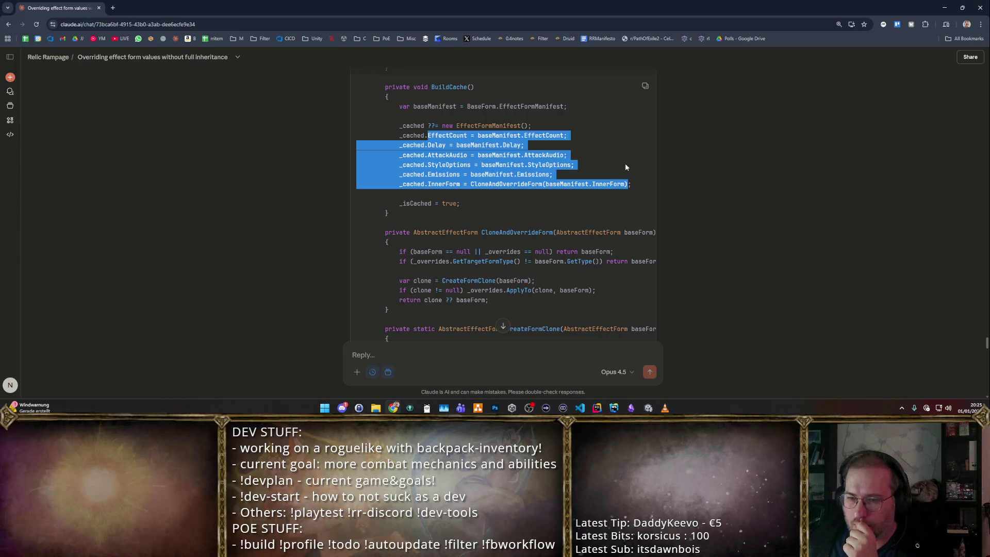
{"action": "scroll", "coordinate": [612, 158], "scroll_direction": "down", "scroll_amount": 2}
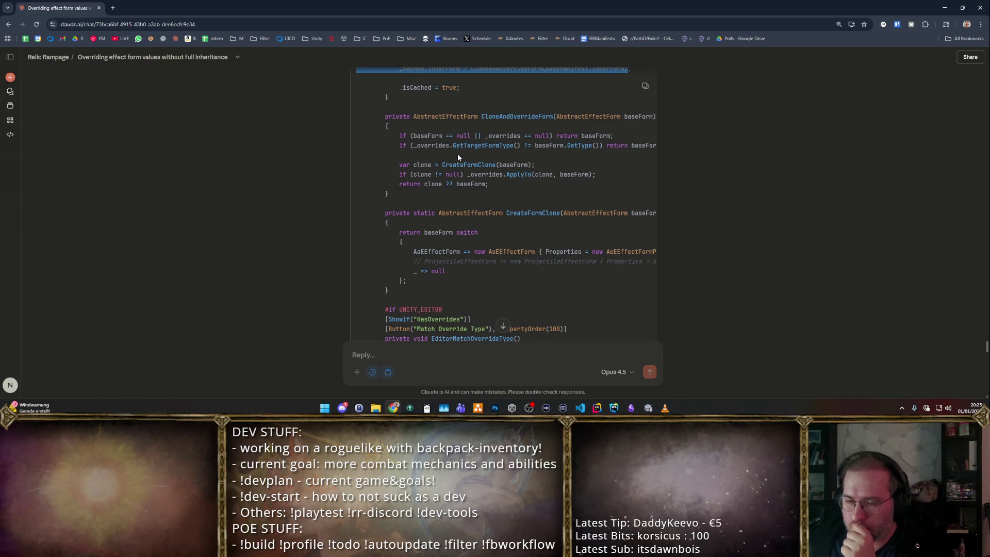
{"action": "scroll", "coordinate": [457, 154], "scroll_direction": "down", "scroll_amount": 2}
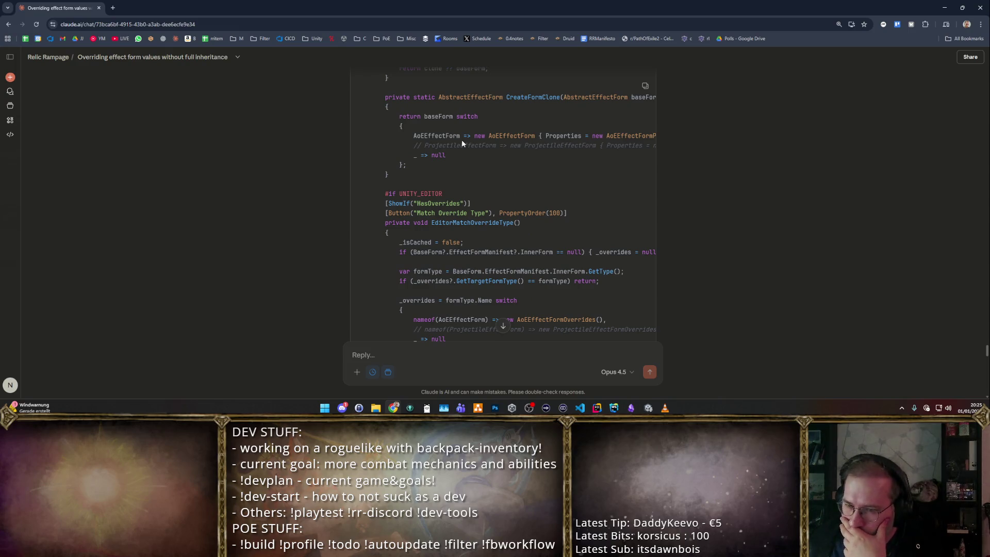
{"action": "scroll", "coordinate": [462, 139], "scroll_direction": "down", "scroll_amount": 1}
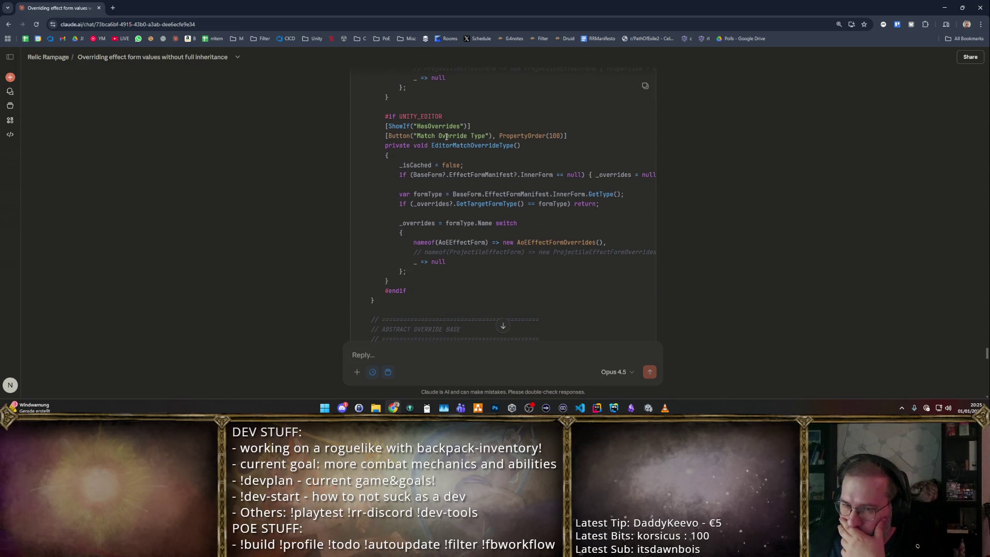
{"action": "left_click_drag", "start_coordinate": [412, 137], "coordinate": [479, 137]}
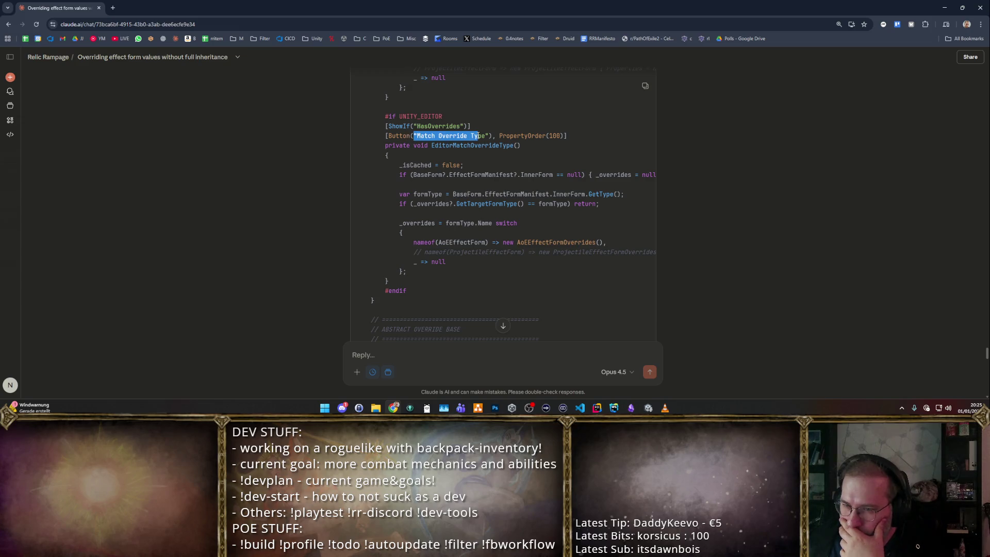
{"action": "left_click", "coordinate": [460, 177]}
{"action": "scroll", "coordinate": [474, 204], "scroll_direction": "right", "scroll_amount": 3}
{"action": "scroll", "coordinate": [473, 204], "scroll_direction": "left", "scroll_amount": 3}
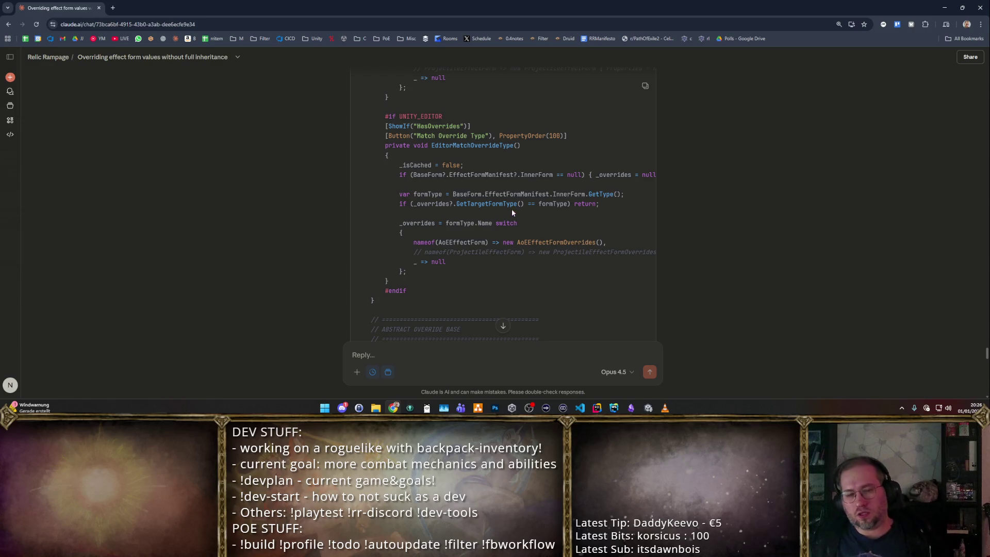
{"action": "scroll", "coordinate": [512, 210], "scroll_direction": "down", "scroll_amount": 3}
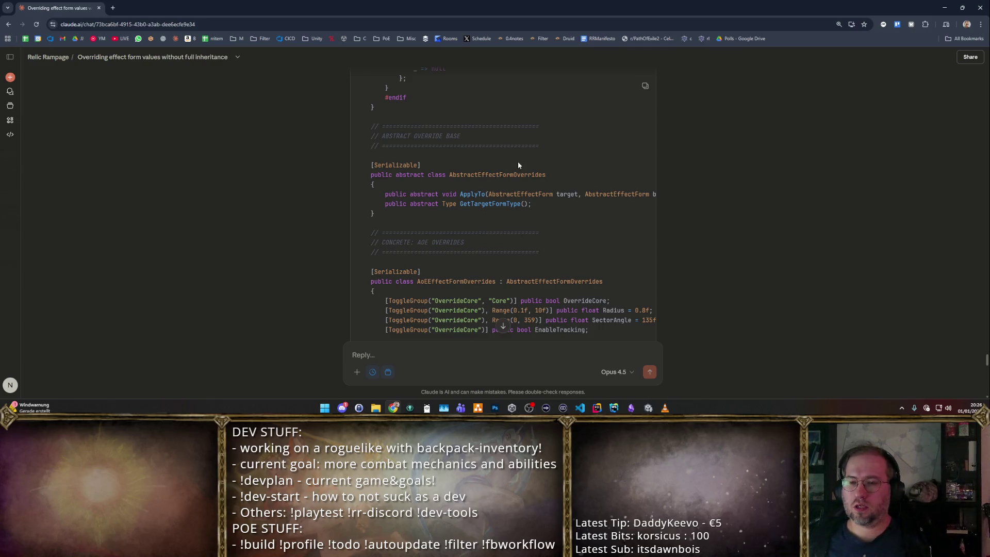
{"action": "double_click", "coordinate": [508, 174]}
{"action": "scroll", "coordinate": [509, 172], "scroll_direction": "down", "scroll_amount": 1}
{"action": "scroll", "coordinate": [508, 170], "scroll_direction": "down", "scroll_amount": 2}
{"action": "scroll", "coordinate": [509, 167], "scroll_direction": "down", "scroll_amount": 2}
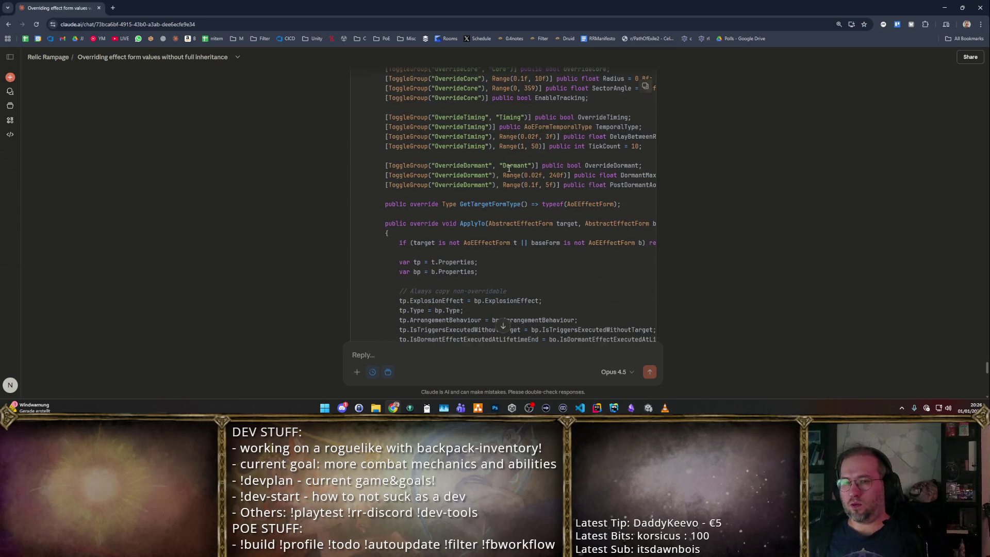
{"action": "scroll", "coordinate": [508, 167], "scroll_direction": "down", "scroll_amount": 1}
{"action": "scroll", "coordinate": [509, 167], "scroll_direction": "down", "scroll_amount": 1}
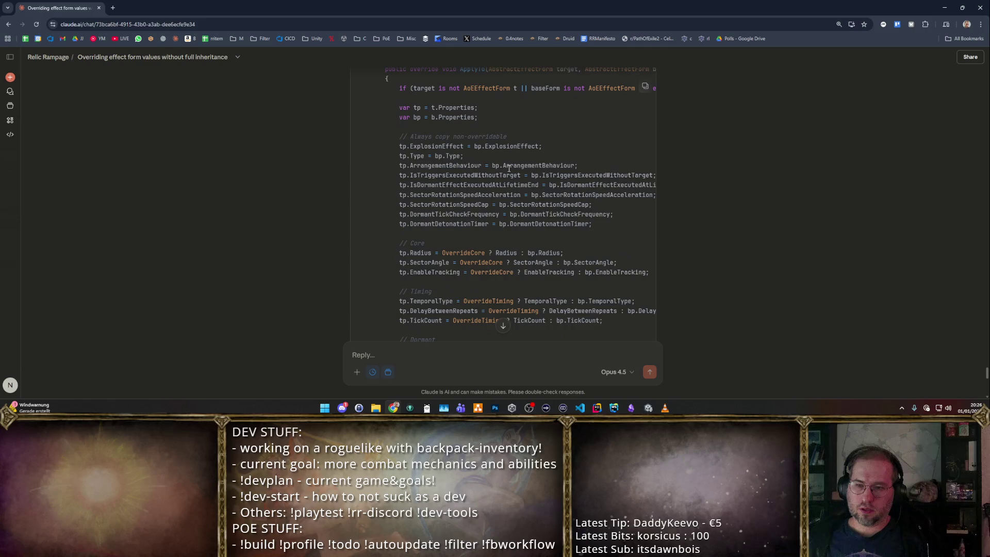
{"action": "scroll", "coordinate": [507, 167], "scroll_direction": "up", "scroll_amount": 3}
{"action": "scroll", "coordinate": [508, 167], "scroll_direction": "down", "scroll_amount": 4}
{"action": "scroll", "coordinate": [506, 166], "scroll_direction": "up", "scroll_amount": 7}
{"action": "scroll", "coordinate": [506, 166], "scroll_direction": "down", "scroll_amount": 2}
{"action": "scroll", "coordinate": [498, 182], "scroll_direction": "down", "scroll_amount": 1}
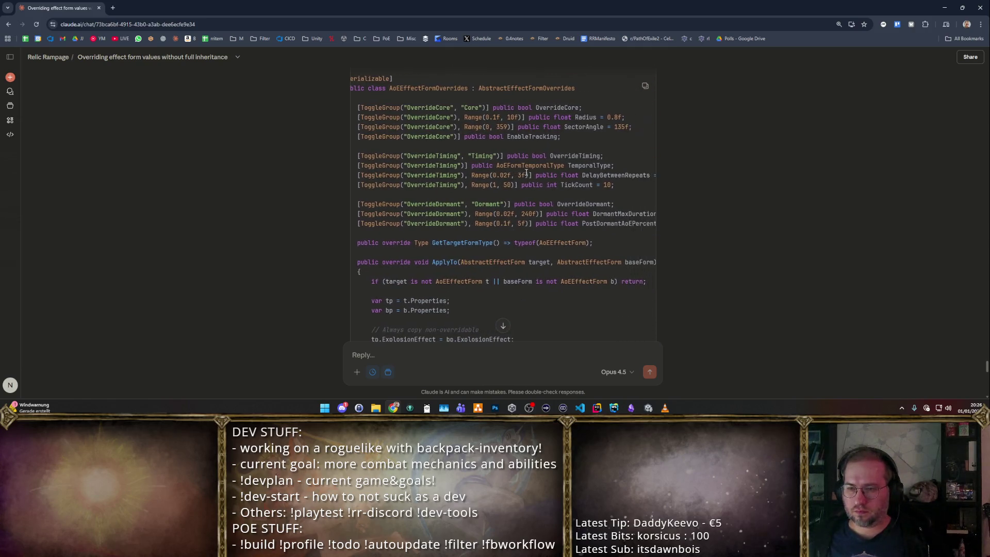
{"action": "scroll", "coordinate": [499, 188], "scroll_direction": "down", "scroll_amount": 4}
{"action": "scroll", "coordinate": [520, 182], "scroll_direction": "up", "scroll_amount": 3}
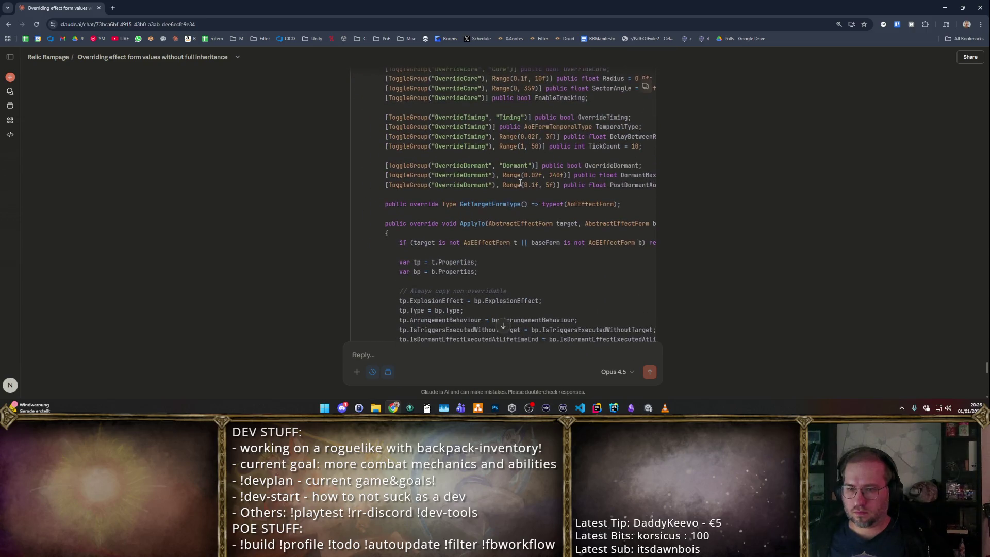
{"action": "scroll", "coordinate": [521, 182], "scroll_direction": "right", "scroll_amount": 2}
{"action": "scroll", "coordinate": [541, 182], "scroll_direction": "up", "scroll_amount": 3}
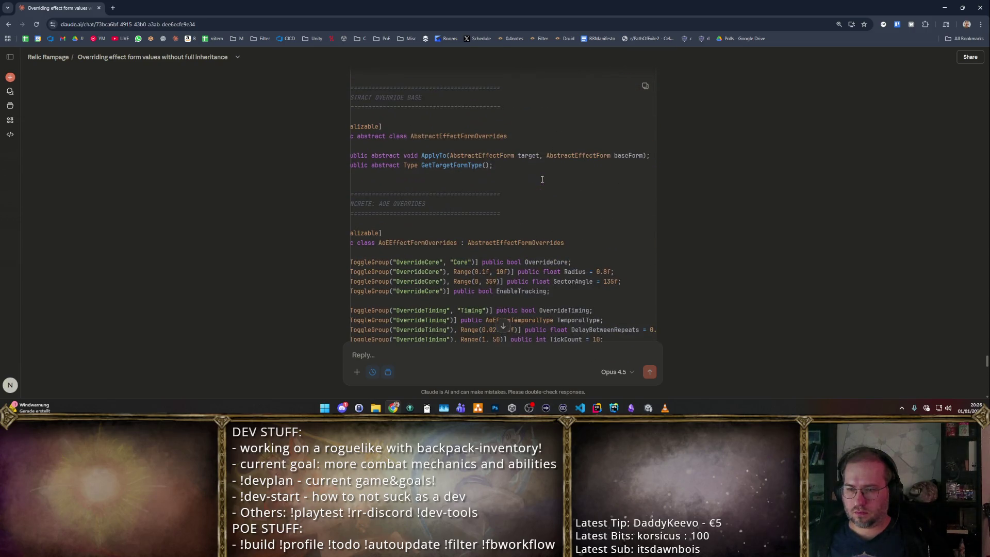
{"action": "scroll", "coordinate": [540, 181], "scroll_direction": "down", "scroll_amount": 3}
{"action": "scroll", "coordinate": [553, 169], "scroll_direction": "down", "scroll_amount": 1}
{"action": "scroll", "coordinate": [553, 168], "scroll_direction": "down", "scroll_amount": 1}
{"action": "scroll", "coordinate": [526, 163], "scroll_direction": "left", "scroll_amount": 2}
{"action": "scroll", "coordinate": [483, 156], "scroll_direction": "up", "scroll_amount": 1}
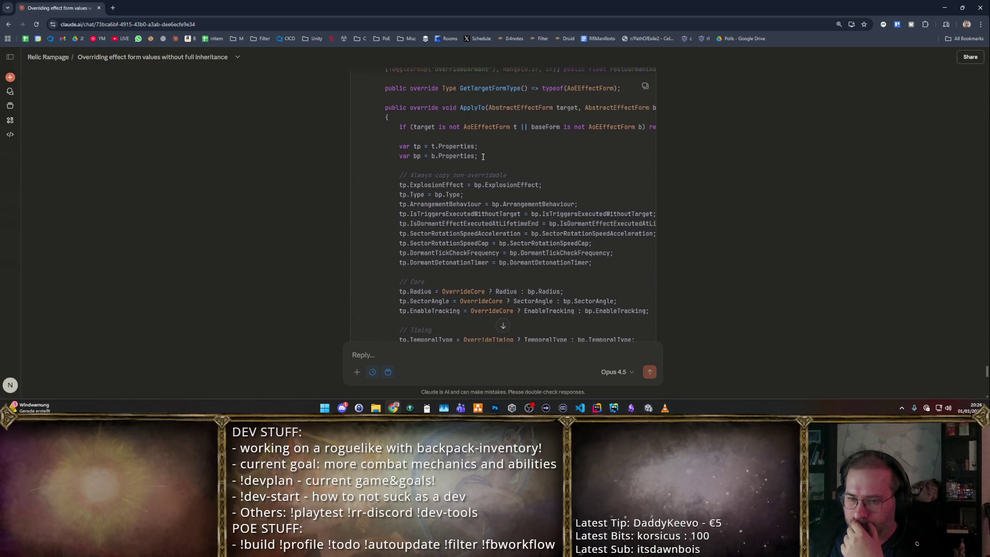
{"action": "scroll", "coordinate": [487, 152], "scroll_direction": "up", "scroll_amount": 1}
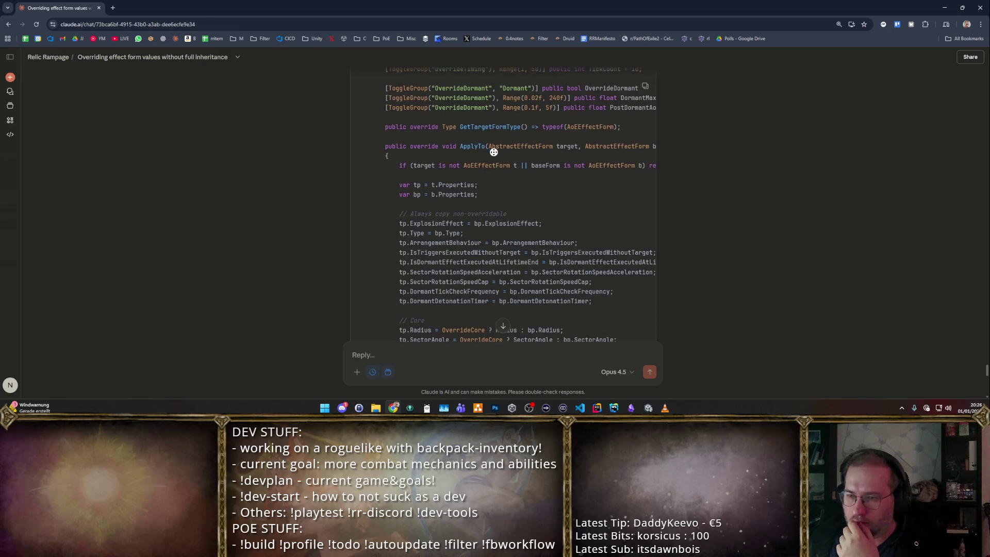
{"action": "scroll", "coordinate": [496, 147], "scroll_direction": "up", "scroll_amount": 3}
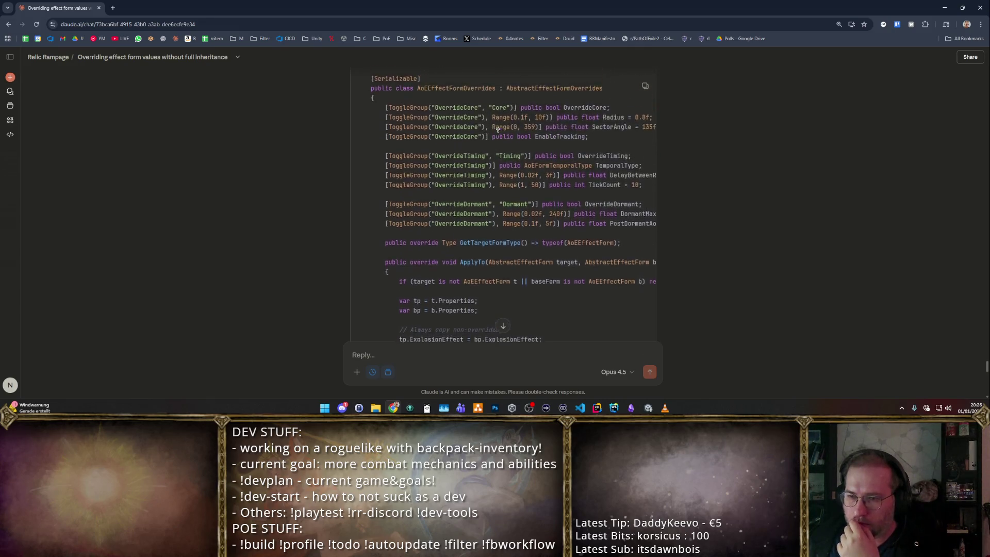
{"action": "scroll", "coordinate": [495, 143], "scroll_direction": "up", "scroll_amount": 1}
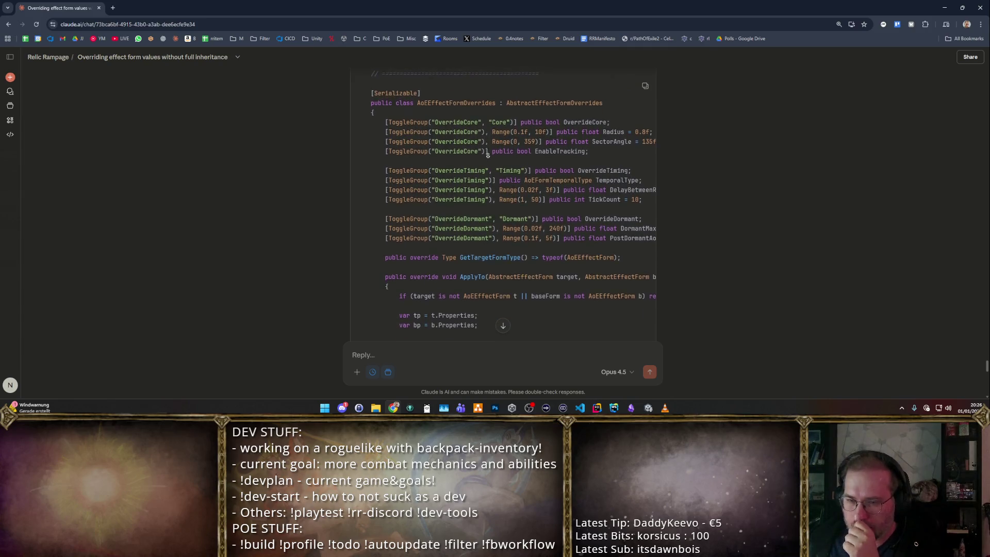
{"action": "scroll", "coordinate": [487, 152], "scroll_direction": "down", "scroll_amount": 1}
{"action": "scroll", "coordinate": [488, 155], "scroll_direction": "down", "scroll_amount": 1}
{"action": "scroll", "coordinate": [488, 173], "scroll_direction": "down", "scroll_amount": 2}
{"action": "scroll", "coordinate": [489, 174], "scroll_direction": "down", "scroll_amount": 1}
{"action": "scroll", "coordinate": [488, 169], "scroll_direction": "down", "scroll_amount": 1}
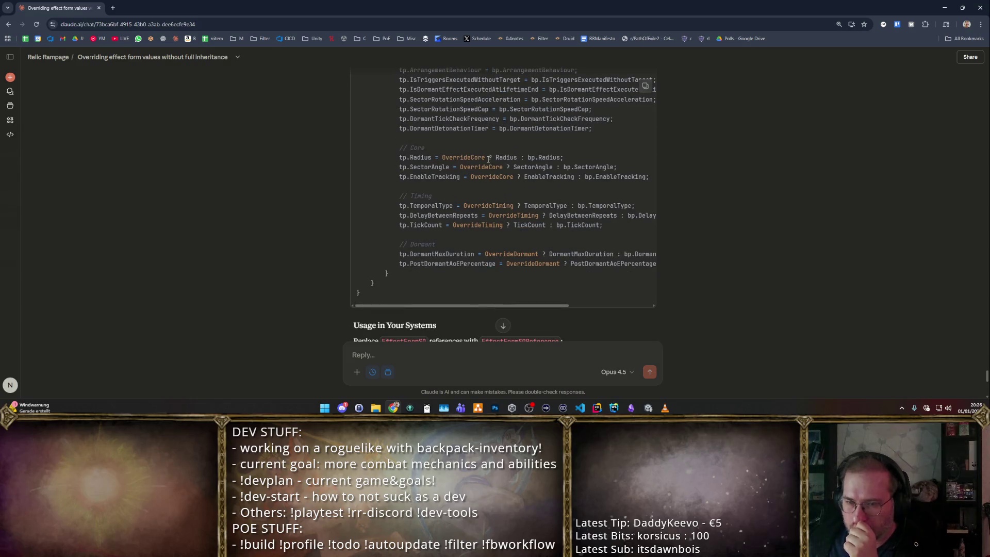
{"action": "scroll", "coordinate": [491, 139], "scroll_direction": "up", "scroll_amount": 1}
{"action": "scroll", "coordinate": [492, 139], "scroll_direction": "up", "scroll_amount": 2}
{"action": "scroll", "coordinate": [492, 143], "scroll_direction": "up", "scroll_amount": 2}
{"action": "scroll", "coordinate": [489, 150], "scroll_direction": "down", "scroll_amount": 4}
{"action": "double_click", "coordinate": [479, 205]}
{"action": "scroll", "coordinate": [491, 185], "scroll_direction": "up", "scroll_amount": 3}
{"action": "scroll", "coordinate": [494, 180], "scroll_direction": "up", "scroll_amount": 2}
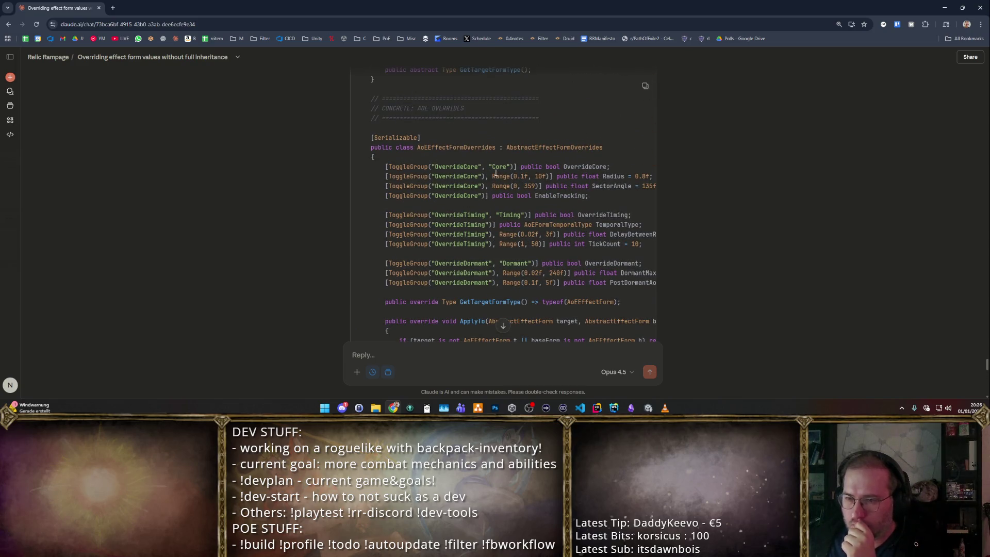
{"action": "scroll", "coordinate": [494, 170], "scroll_direction": "down", "scroll_amount": 3}
{"action": "scroll", "coordinate": [493, 164], "scroll_direction": "up", "scroll_amount": 2}
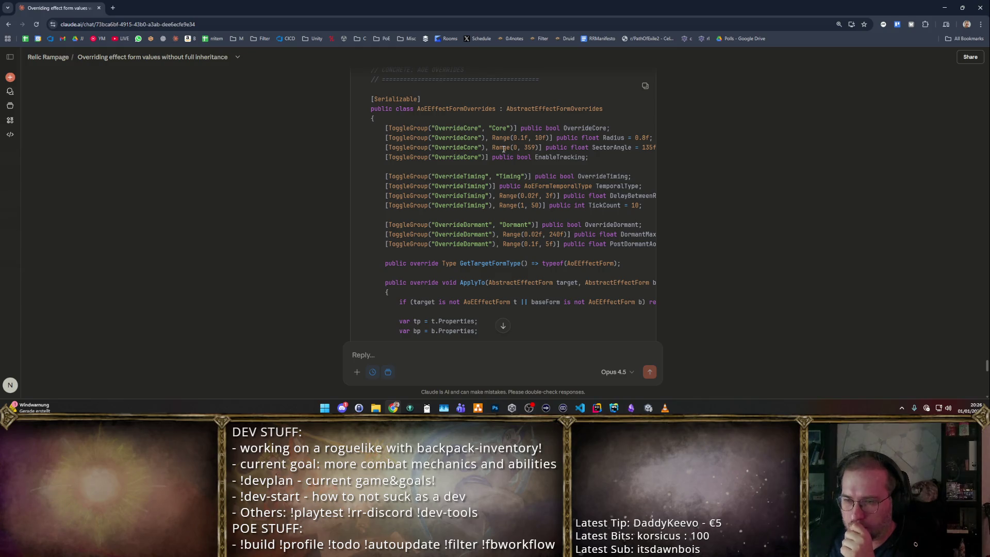
{"action": "scroll", "coordinate": [504, 147], "scroll_direction": "down", "scroll_amount": 4}
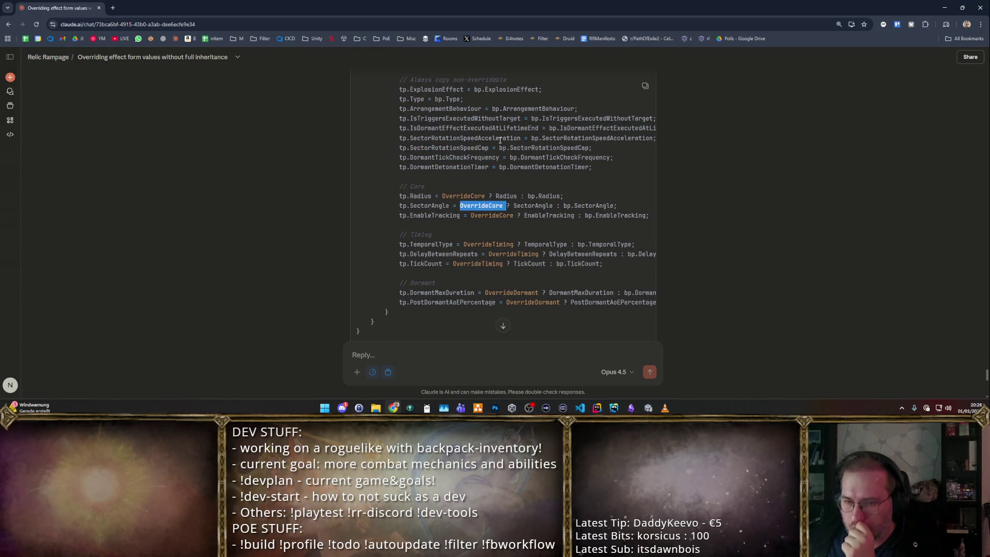
{"action": "scroll", "coordinate": [499, 139], "scroll_direction": "down", "scroll_amount": 3}
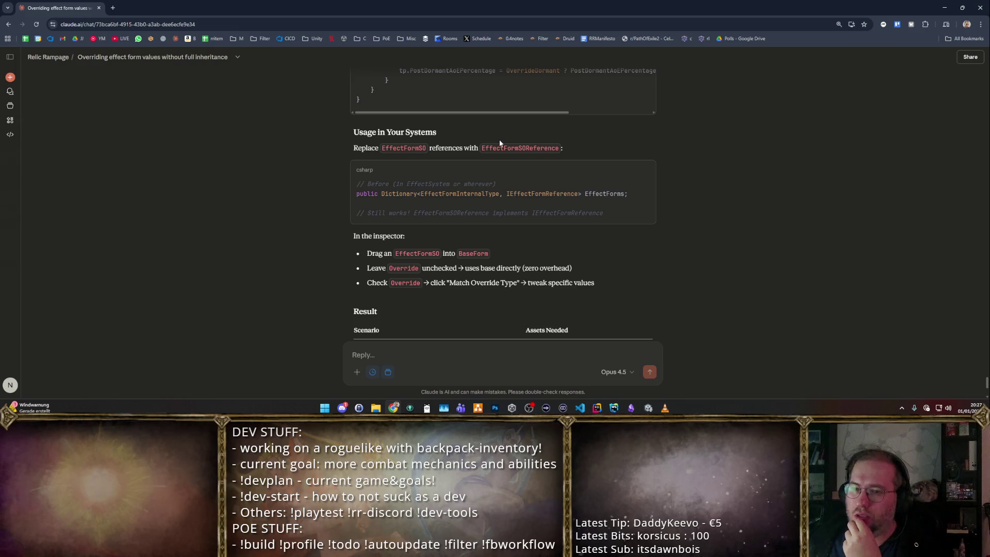
{"action": "scroll", "coordinate": [519, 180], "scroll_direction": "down", "scroll_amount": 2}
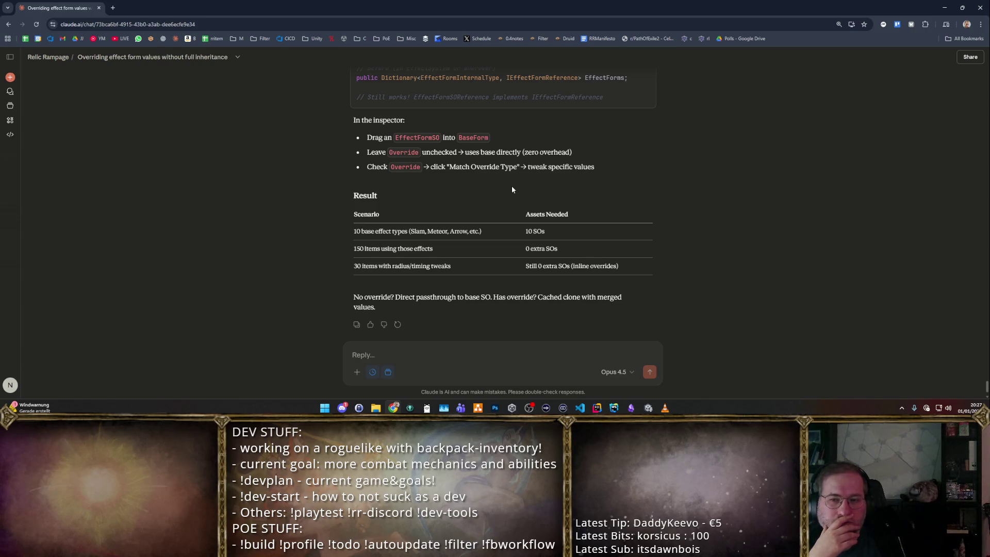
{"action": "scroll", "coordinate": [620, 224], "scroll_direction": "up", "scroll_amount": 1}
{"action": "scroll", "coordinate": [619, 221], "scroll_direction": "up", "scroll_amount": 5}
{"action": "scroll", "coordinate": [611, 201], "scroll_direction": "up", "scroll_amount": 5}
{"action": "scroll", "coordinate": [619, 216], "scroll_direction": "up", "scroll_amount": 5}
{"action": "scroll", "coordinate": [624, 225], "scroll_direction": "up", "scroll_amount": 5}
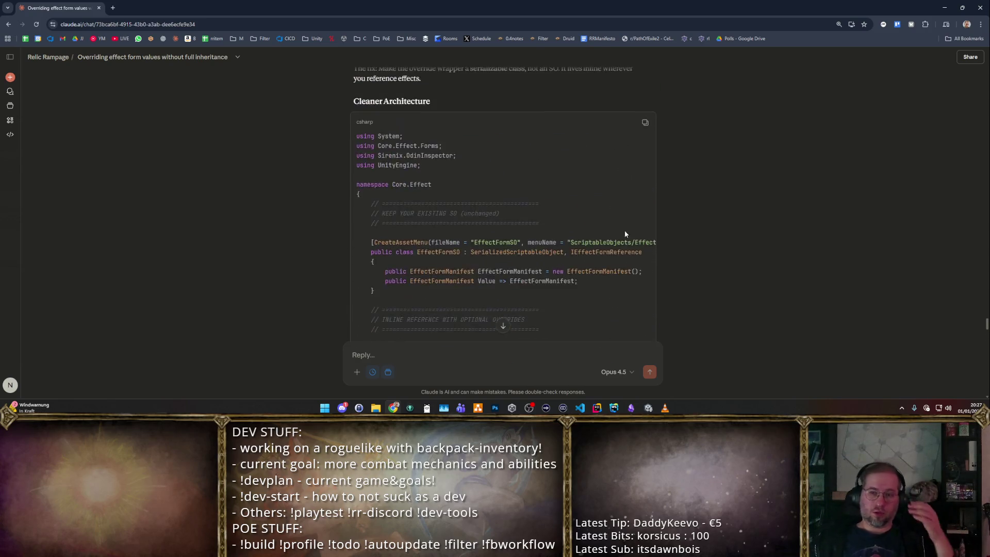
{"action": "scroll", "coordinate": [623, 226], "scroll_direction": "up", "scroll_amount": 3}
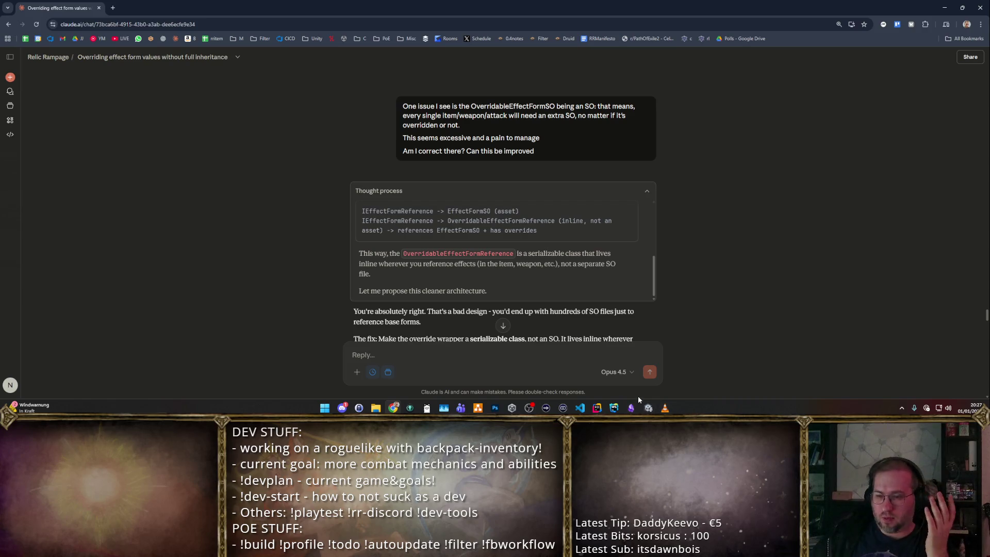
- Leave the Claude chat and bring the draw.io architecture diagram to the front
{"action": "key", "text": "super+Down"}
{"action": "key", "text": "super+Up"}
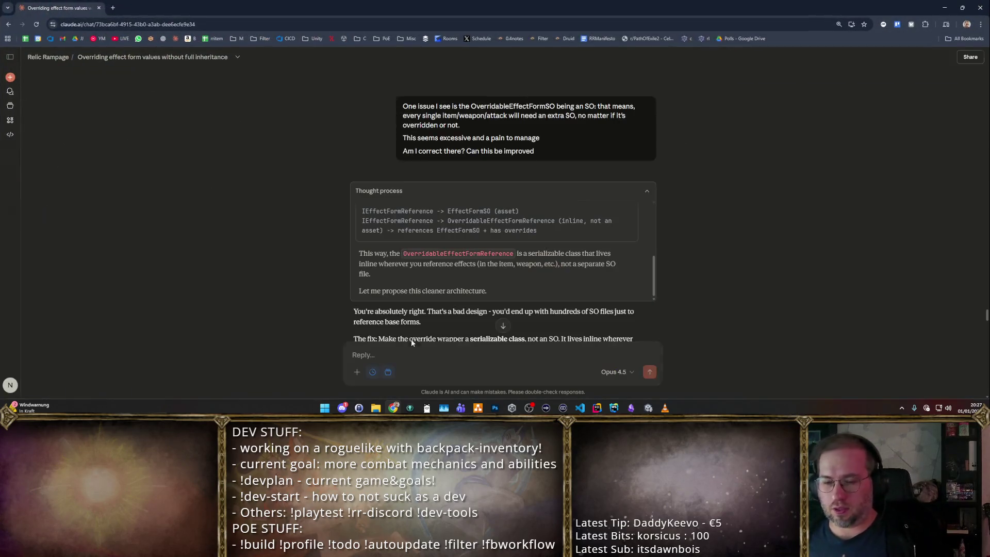
{"action": "key", "text": "alt+Tab"}
{"action": "scroll", "coordinate": [772, 260], "scroll_direction": "down", "scroll_amount": 1}
{"action": "scroll", "coordinate": [770, 279], "scroll_direction": "down", "scroll_amount": 1}
{"action": "scroll", "coordinate": [743, 294], "scroll_direction": "up", "scroll_amount": 1}
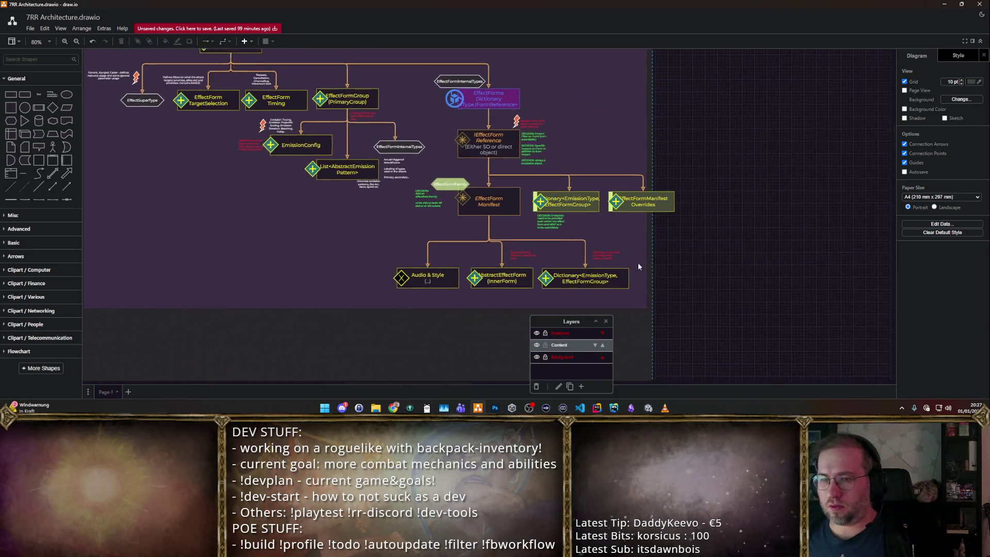
{"action": "scroll", "coordinate": [590, 224], "scroll_direction": "up", "scroll_amount": 1}
{"action": "scroll", "coordinate": [571, 211], "scroll_direction": "up", "scroll_amount": 1}
- Duplicate the IEffectForm Reference box to its right and clear its first label line
{"action": "left_click", "coordinate": [447, 152]}
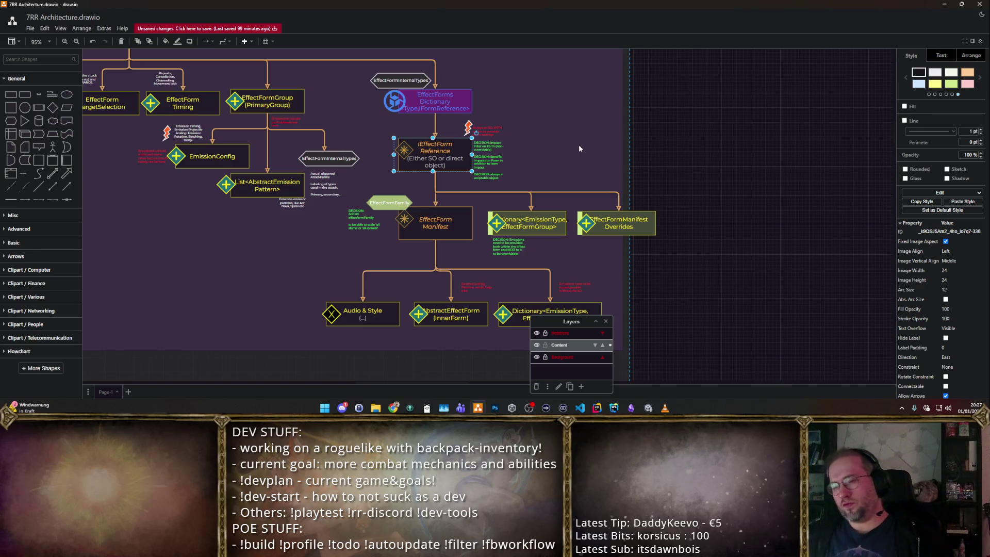
{"action": "scroll", "coordinate": [523, 159], "scroll_direction": "up", "scroll_amount": 5}
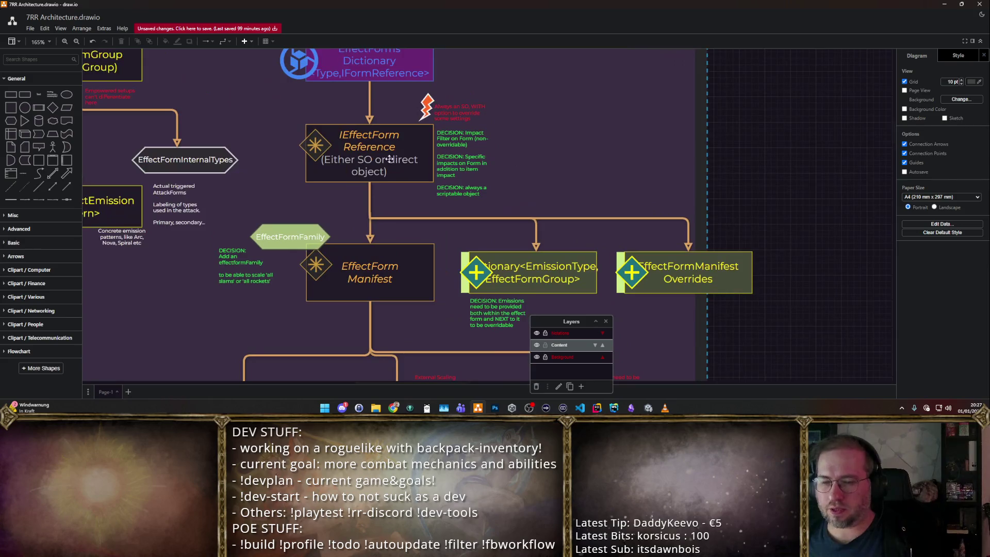
{"action": "scroll", "coordinate": [486, 145], "scroll_direction": "down", "scroll_amount": 2}
{"action": "left_click_drag", "start_coordinate": [383, 152], "coordinate": [595, 155], "text": "ctrl"}
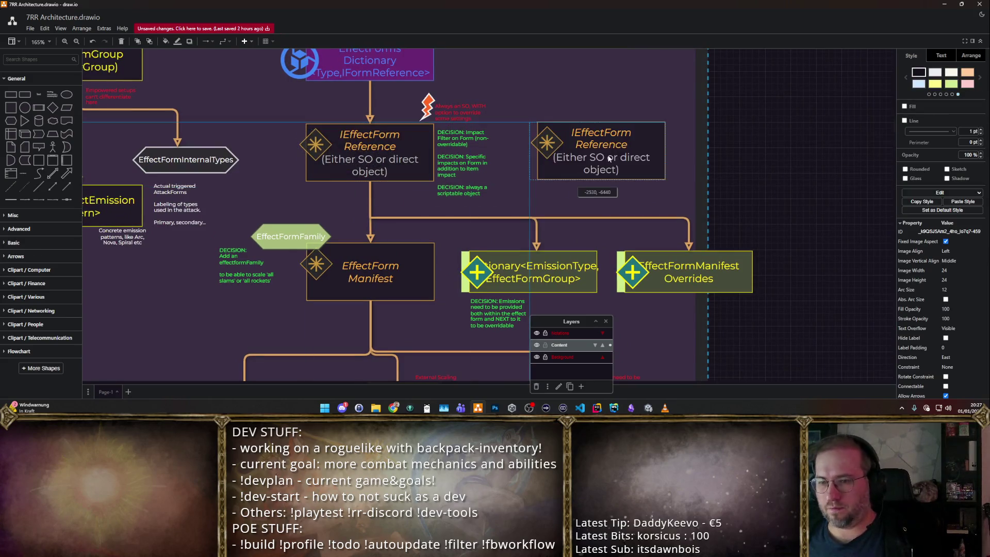
{"action": "double_click", "coordinate": [596, 155]}
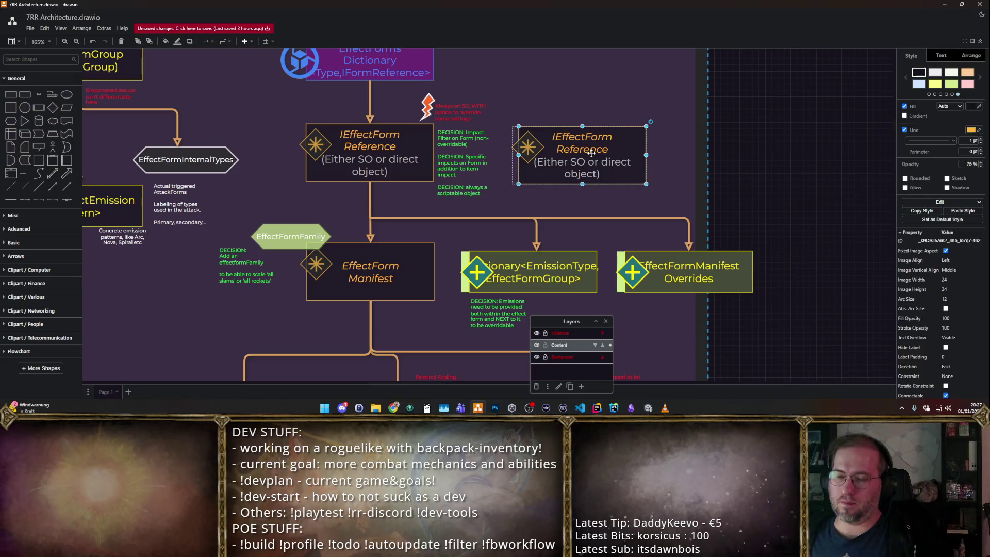
{"action": "left_click", "coordinate": [618, 157]}
{"action": "left_click_drag", "start_coordinate": [619, 156], "coordinate": [510, 87]}
{"action": "type", "text": "OverridableRefernece"}
- Retype the copy's label as 'OverridableForm Refernece (never SO)'
{"action": "key", "text": "Home"}
{"action": "key", "text": "Right"}
{"action": "key", "text": "Right"}
{"action": "key", "text": "Right"}
{"action": "key", "text": "Right"}
{"action": "key", "text": "Right"}
{"action": "key", "text": "Right"}
{"action": "key", "text": "Right"}
{"action": "key", "text": "Right"}
{"action": "type", "text": "Form"}
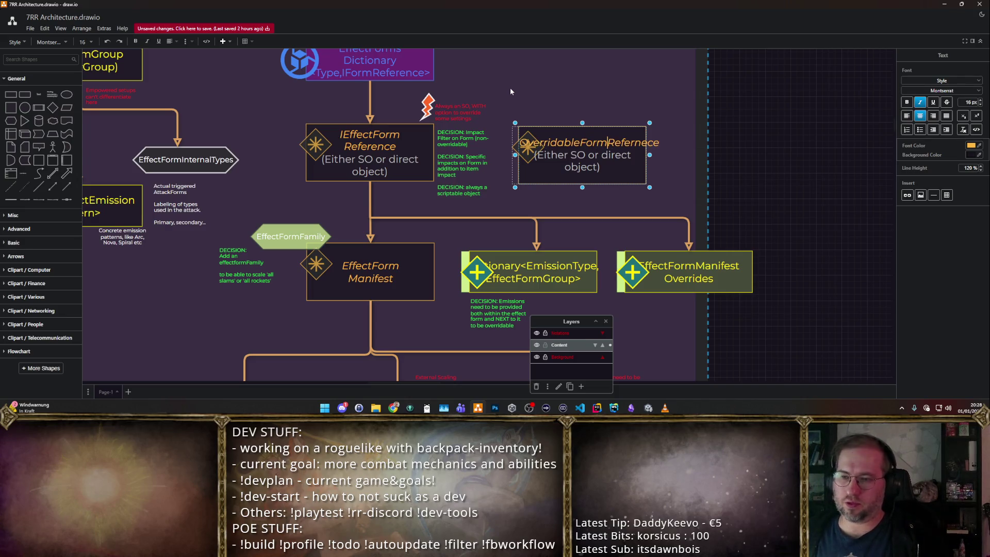
{"action": "key", "text": "Left"}
{"action": "key", "text": "Left"}
{"action": "key", "text": "Left"}
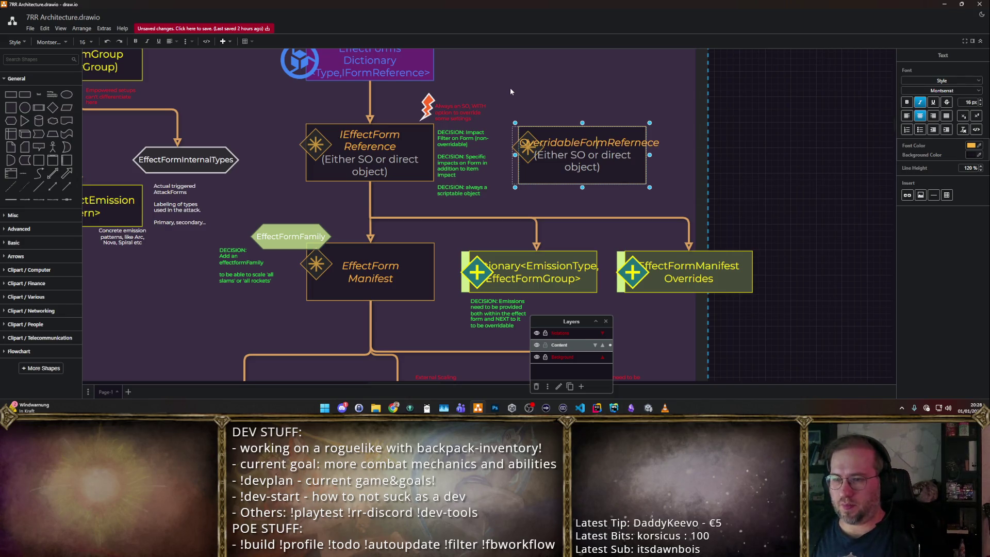
{"action": "key", "text": "Down"}
{"action": "key", "text": "Left"}
{"action": "key", "text": "Left"}
{"action": "key", "text": "shift+End"}
{"action": "key", "text": "shift+Right"}
{"action": "key", "text": "shift+Right"}
{"action": "key", "text": "shift+Right"}
{"action": "key", "text": "shift+Right"}
{"action": "key", "text": "shift+Right"}
{"action": "key", "text": "shift+Right"}
{"action": "key", "text": "shift+Right"}
{"action": "type", "text": "neverS"}
{"action": "key", "text": "BackSpace"}
{"action": "type", "text": "SO"}
- Move the OverridableForm Refernece box up and right into the free area
{"action": "left_click", "coordinate": [698, 136]}
{"action": "left_click_drag", "start_coordinate": [754, 162], "coordinate": [693, 179]}
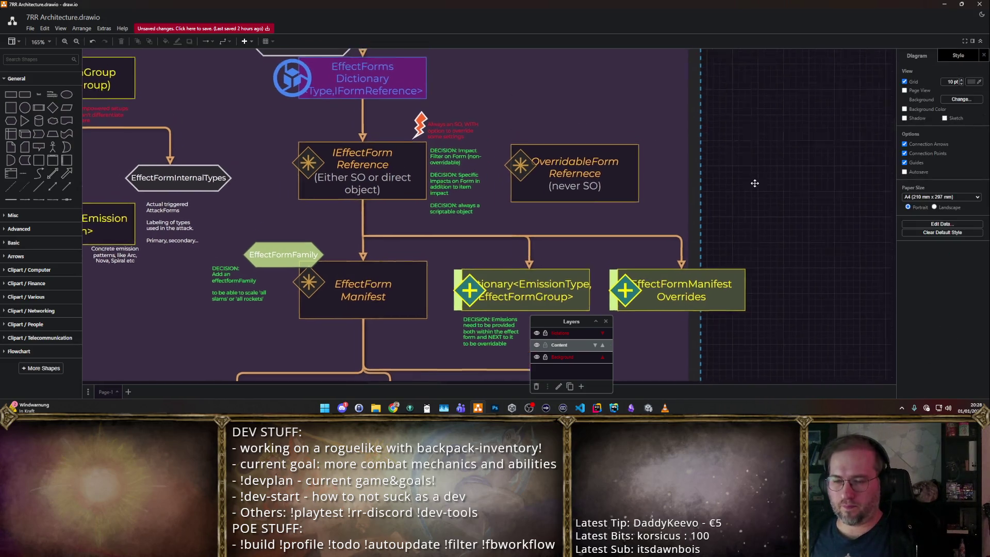
{"action": "left_click", "coordinate": [534, 167]}
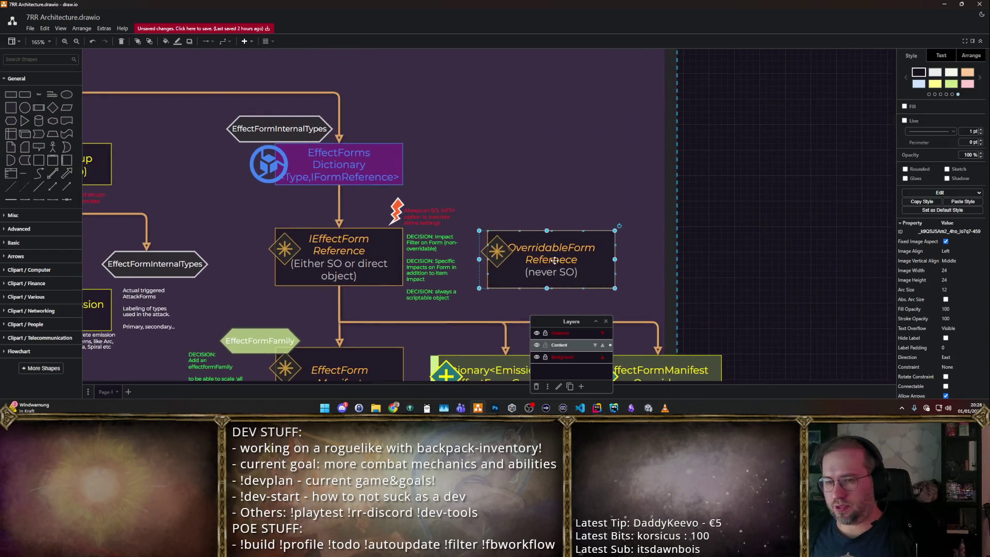
{"action": "left_click_drag", "start_coordinate": [535, 166], "coordinate": [605, 152]}
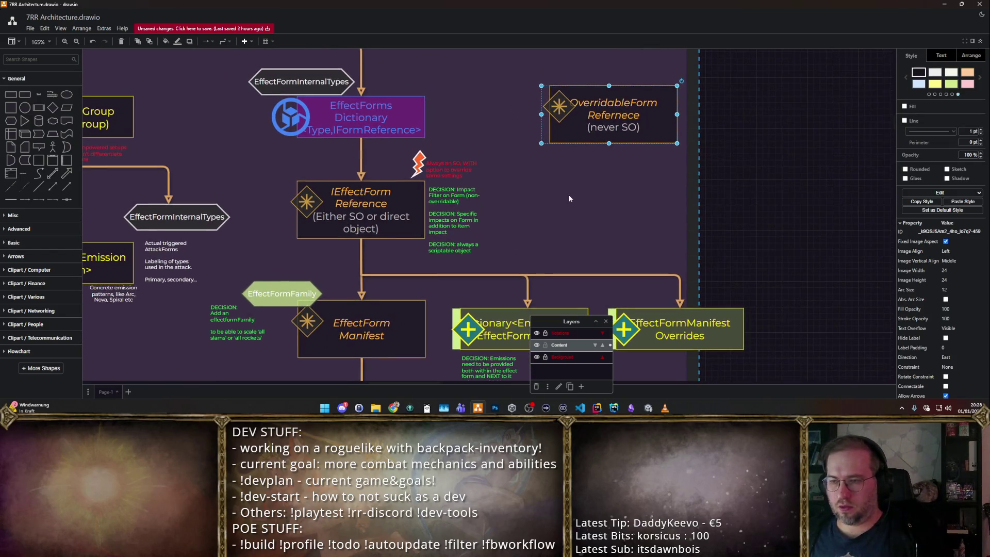
{"action": "mouse_move", "coordinate": [609, 109]}
{"action": "left_mouse_down"}
{"action": "mouse_move", "coordinate": [655, 140]}
{"action": "mouse_move", "coordinate": [664, 130]}
{"action": "left_mouse_up"}
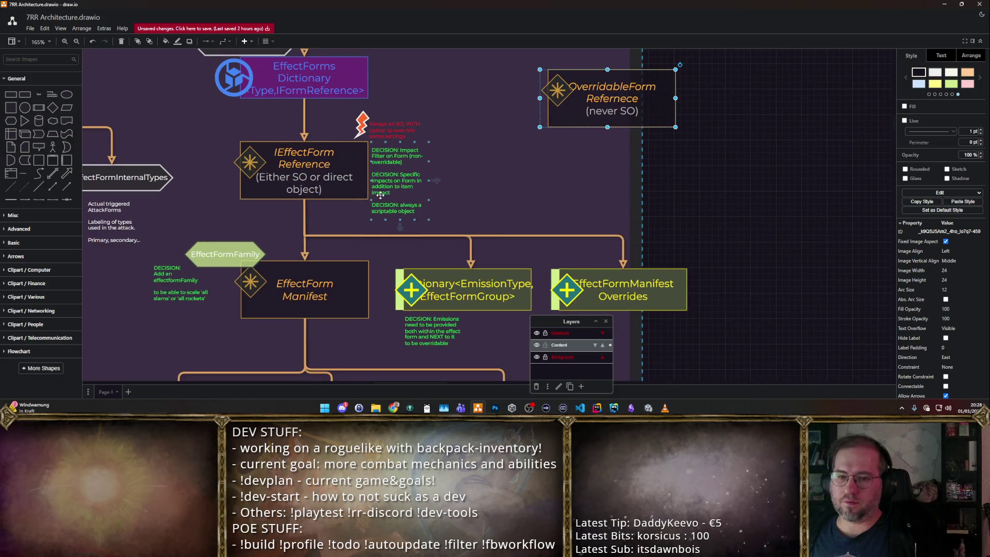
- Copy EffectForm Manifest below as an EffectFormSO box and connect OverridableForm down to it
{"action": "left_click", "coordinate": [329, 293]}
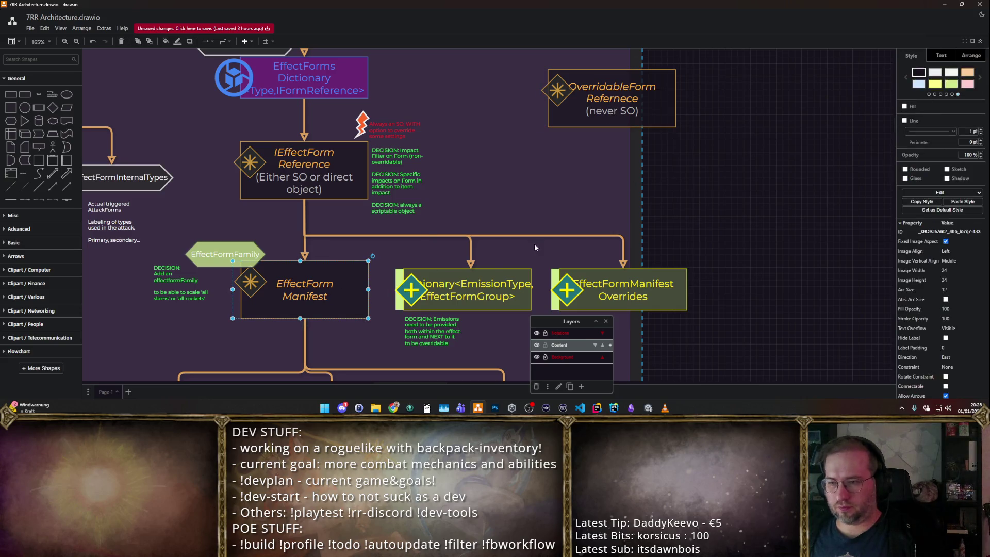
{"action": "mouse_move", "coordinate": [357, 271]}
{"action": "left_mouse_down"}
{"action": "mouse_move", "coordinate": [366, 277]}
{"action": "mouse_move", "coordinate": [584, 178]}
{"action": "left_mouse_up"}
{"action": "type", "text": "EffectFormSO"}
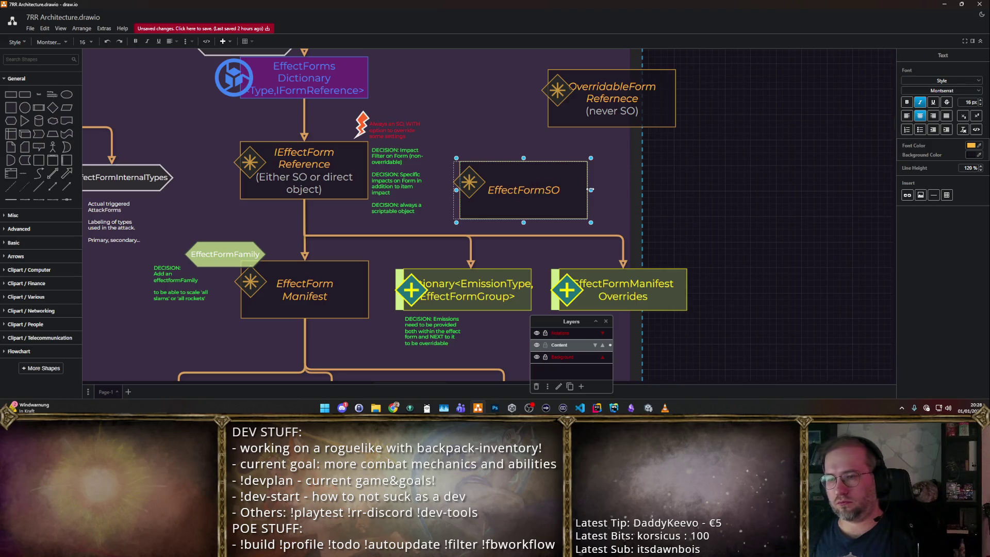
{"action": "left_click", "coordinate": [607, 124]}
{"action": "mouse_move", "coordinate": [515, 194]}
{"action": "left_mouse_down"}
{"action": "mouse_move", "coordinate": [526, 185]}
{"action": "mouse_move", "coordinate": [562, 194]}
{"action": "left_mouse_up"}
{"action": "left_click", "coordinate": [671, 208]}
{"action": "left_click", "coordinate": [702, 177]}
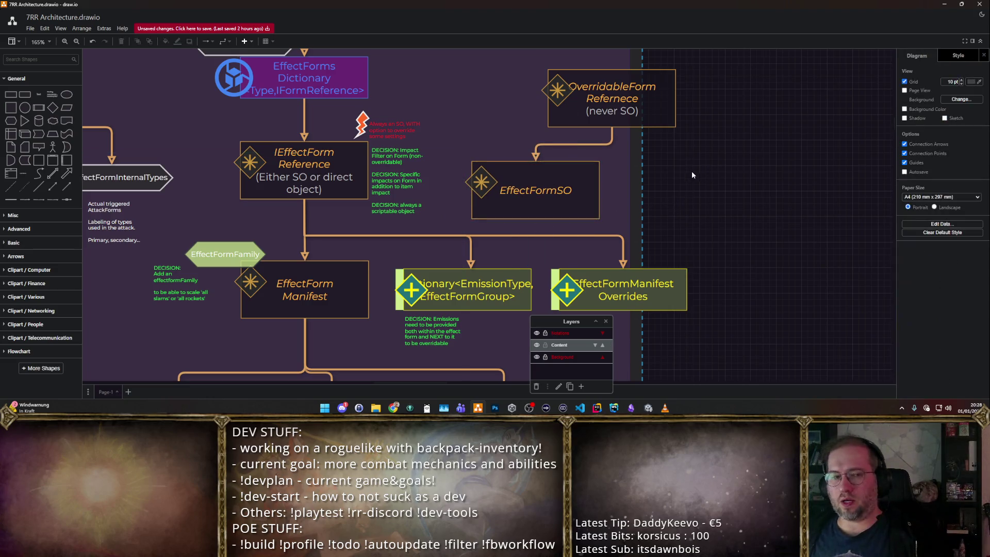
- Duplicate EffectFormSO to its right, relabelled on two lines as 'EffectForm Overrides'
{"action": "left_click", "coordinate": [558, 201]}
{"action": "left_click_drag", "start_coordinate": [542, 197], "coordinate": [694, 199]}
{"action": "key", "text": "F2"}
{"action": "type", "text": "EffectFormOverrides"}
{"action": "key", "text": "Home"}
{"action": "key", "text": "Right"}
{"action": "key", "text": "Right"}
{"action": "key", "text": "Right"}
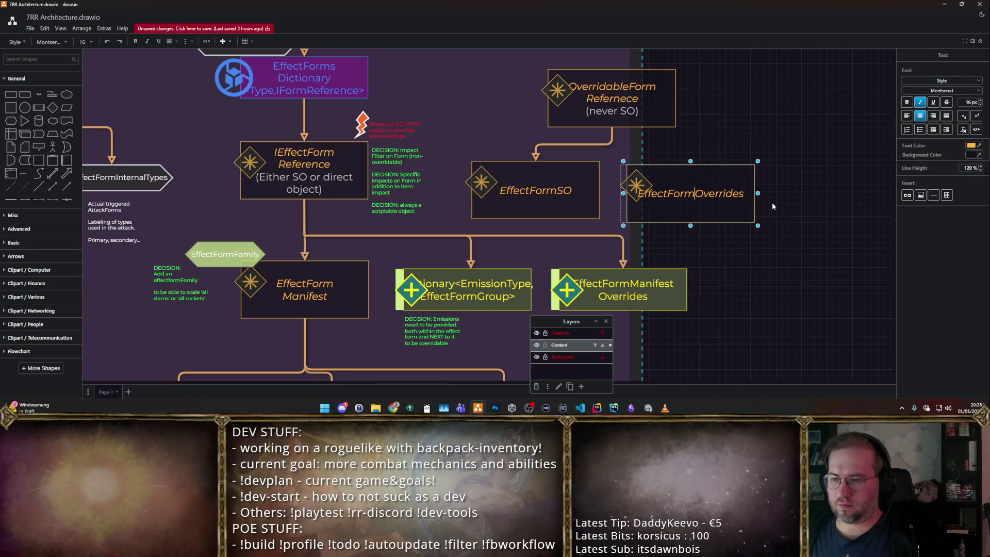
{"action": "key", "text": "Return"}
{"action": "left_click", "coordinate": [826, 160]}
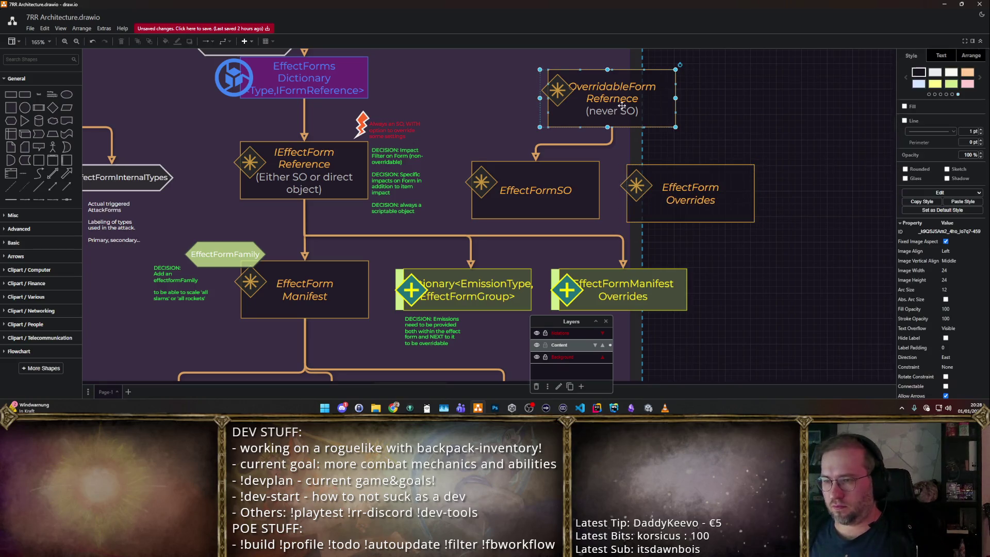
- Connect OverridableForm to EffectForm Overrides and move the three new boxes up together, aligned
{"action": "left_click_drag", "start_coordinate": [611, 137], "coordinate": [689, 171]}
{"action": "scroll", "coordinate": [740, 254], "scroll_direction": "down", "scroll_amount": 1}
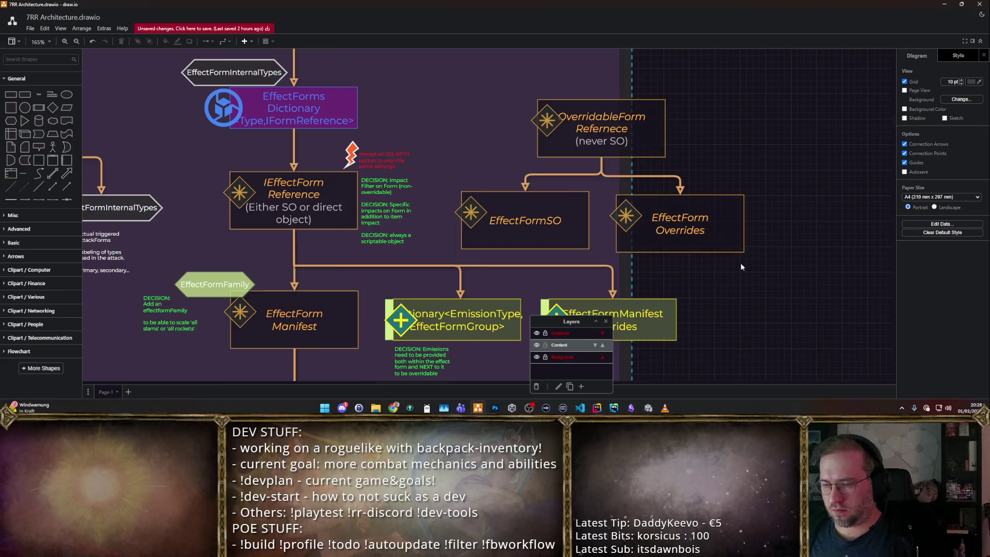
{"action": "scroll", "coordinate": [740, 254], "scroll_direction": "down", "scroll_amount": 1}
{"action": "left_click", "coordinate": [711, 239]}
{"action": "left_click", "coordinate": [616, 213], "text": "shift"}
{"action": "left_click", "coordinate": [643, 167], "text": "shift"}
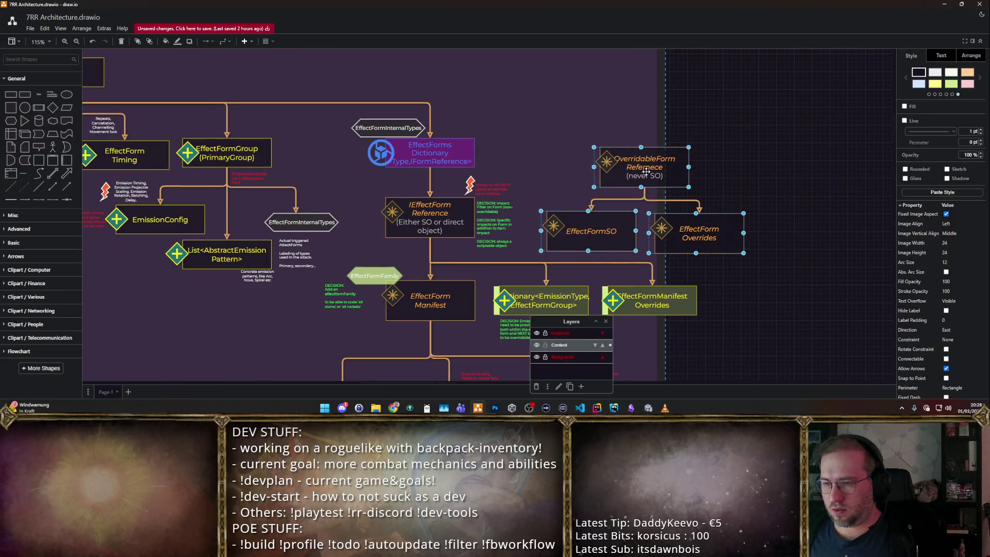
{"action": "left_click_drag", "start_coordinate": [644, 172], "coordinate": [654, 95]}
{"action": "left_click", "coordinate": [742, 239]}
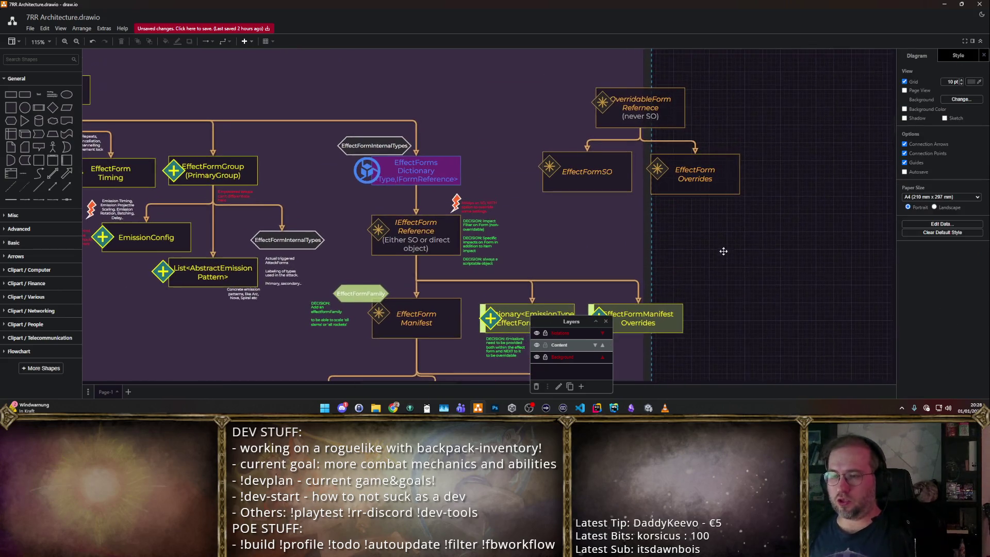
{"action": "left_click_drag", "start_coordinate": [711, 177], "coordinate": [719, 176]}
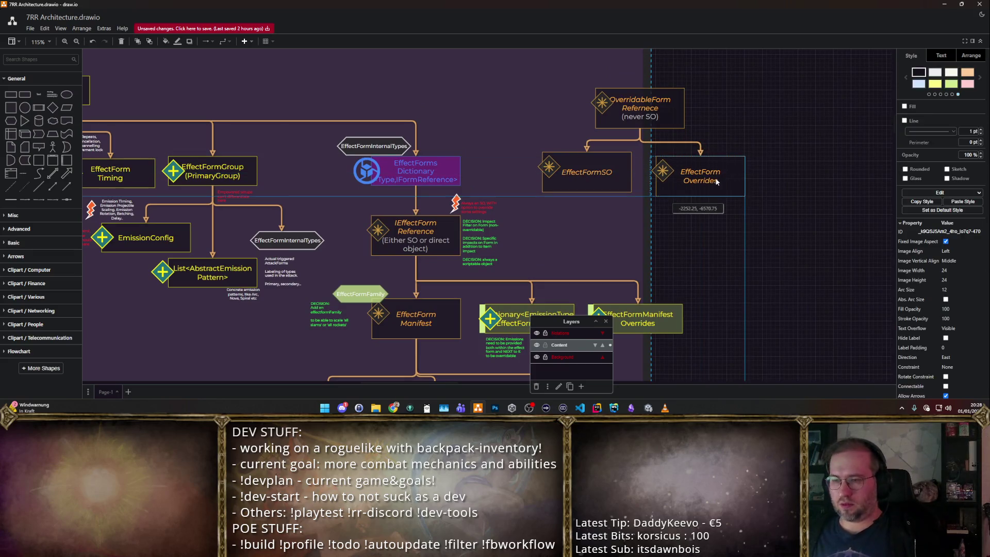
{"action": "left_click", "coordinate": [722, 234]}
{"action": "scroll", "coordinate": [722, 233], "scroll_direction": "down", "scroll_amount": 1}
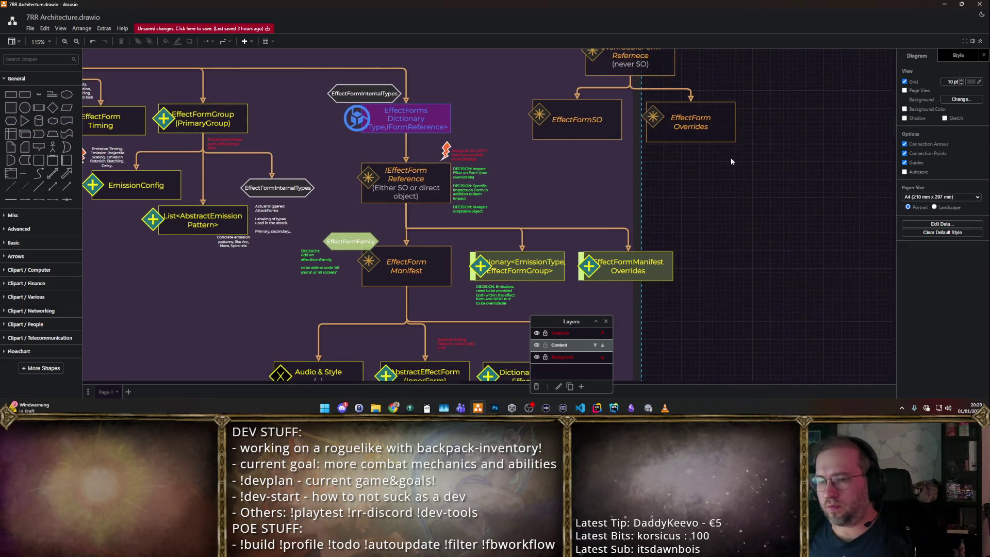
- Check the EffectForm Overrides, IEffectForm Reference and EmissionType dictionary boxes, bringing the right-side branches into view
{"action": "left_click", "coordinate": [659, 114]}
{"action": "left_click_drag", "start_coordinate": [671, 188], "coordinate": [682, 179]}
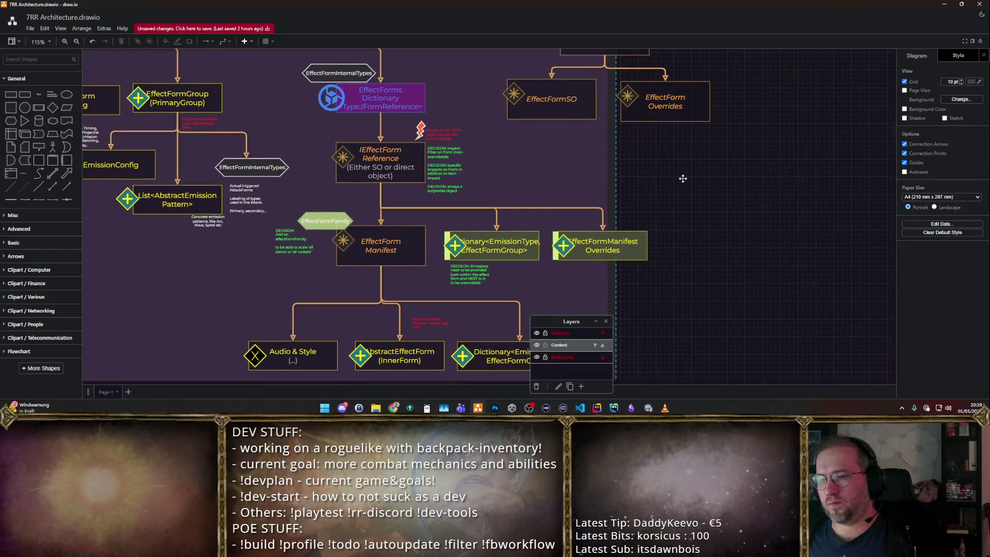
{"action": "scroll", "coordinate": [682, 178], "scroll_direction": "up", "scroll_amount": 1}
{"action": "left_click", "coordinate": [660, 142]}
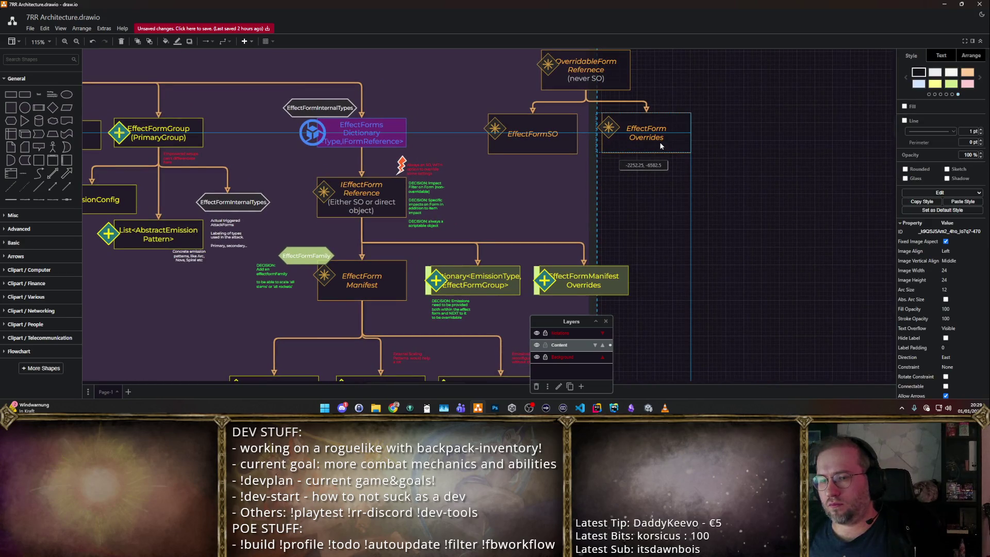
{"action": "left_click", "coordinate": [344, 192]}
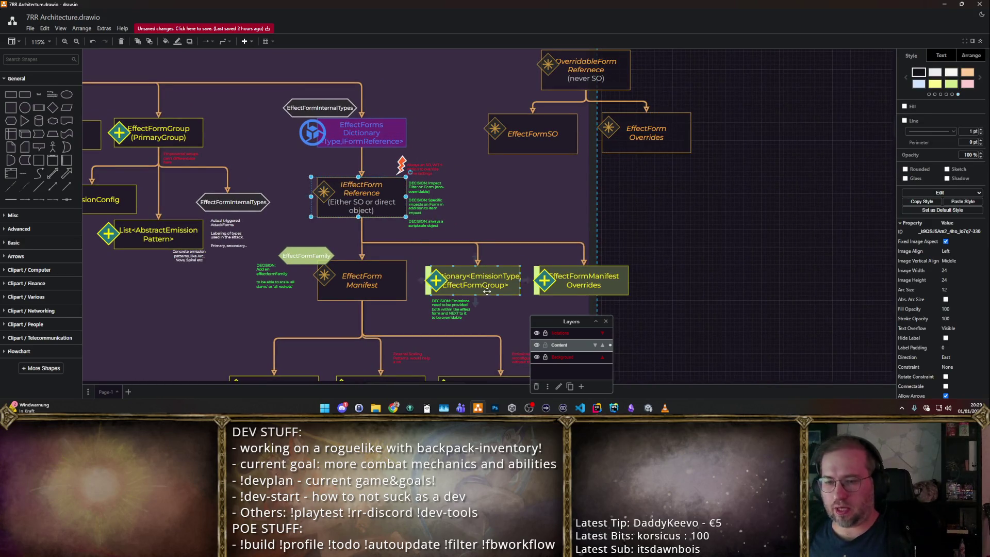
{"action": "left_click", "coordinate": [475, 280]}
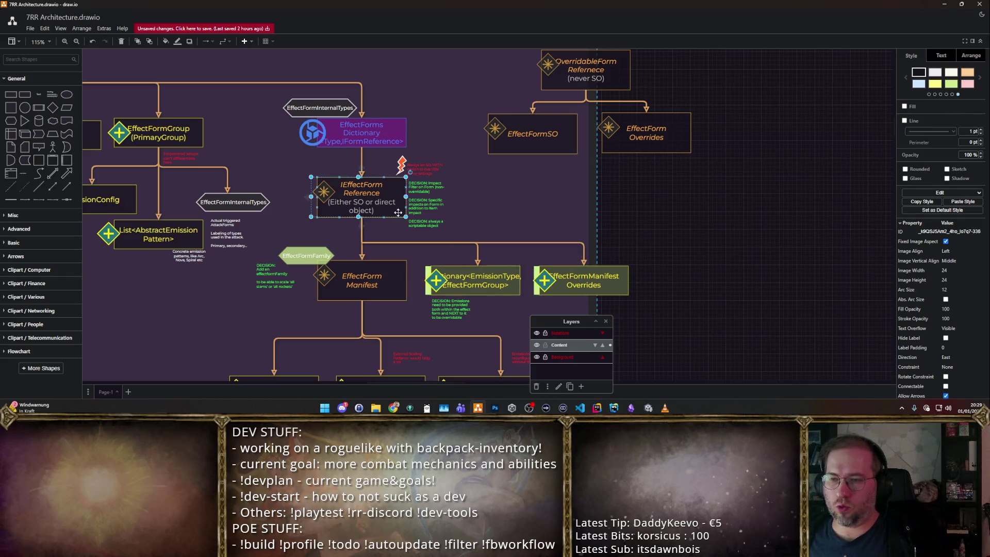
{"action": "left_click", "coordinate": [747, 115]}
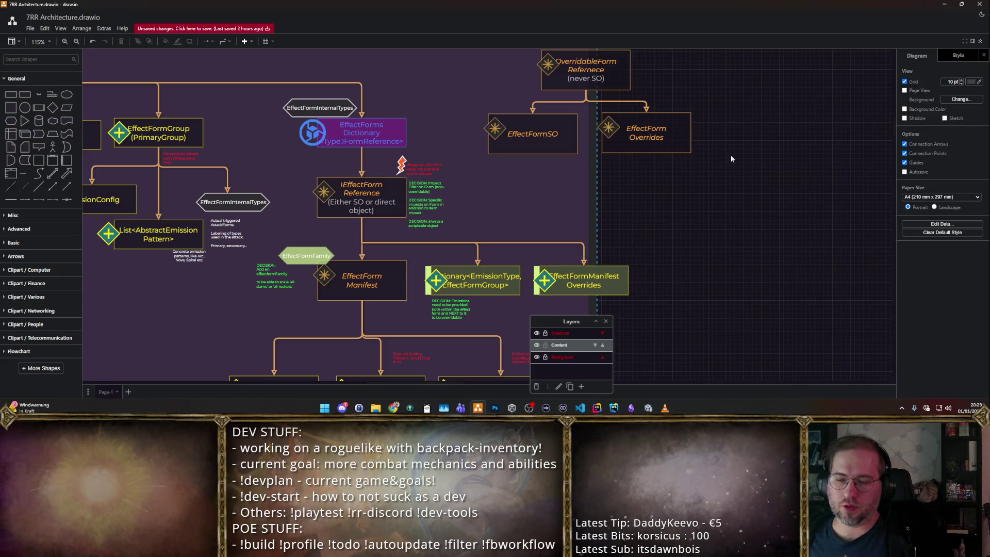
{"action": "left_click_drag", "start_coordinate": [732, 144], "coordinate": [659, 161]}
- Copy the EmissionType dictionary and EffectFormManifest Overrides boxes into the top row and select the row
{"action": "left_click", "coordinate": [418, 298]}
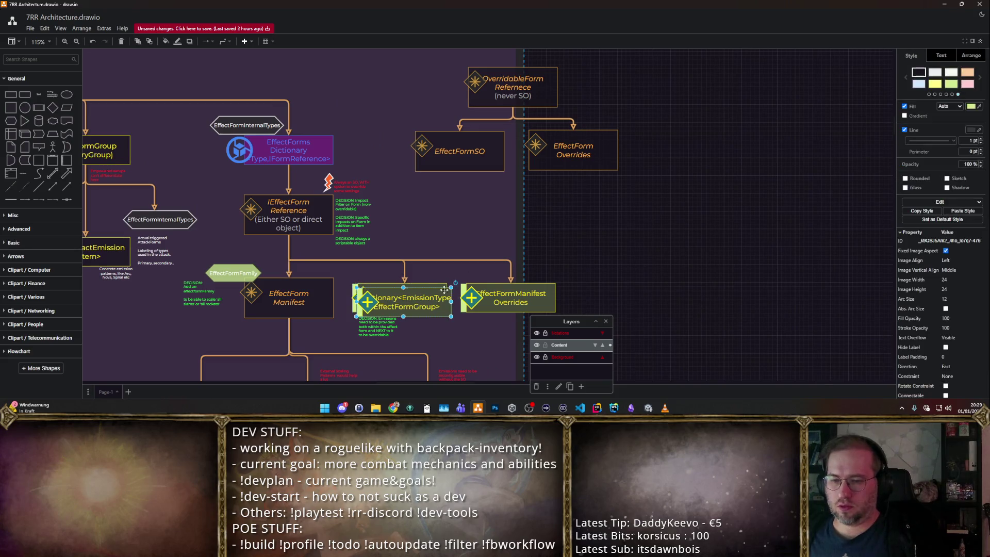
{"action": "left_click_drag", "start_coordinate": [452, 286], "coordinate": [727, 135]}
{"action": "left_click", "coordinate": [557, 285]}
{"action": "mouse_move", "coordinate": [500, 297]}
{"action": "left_mouse_down"}
{"action": "mouse_move", "coordinate": [782, 150]}
{"action": "mouse_move", "coordinate": [776, 160]}
{"action": "left_mouse_up"}
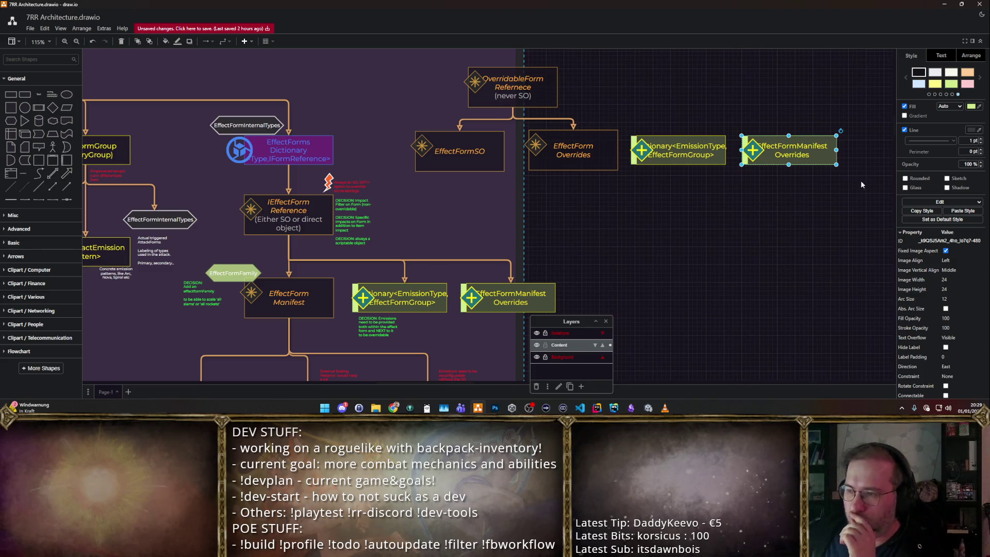
{"action": "left_click_drag", "start_coordinate": [859, 182], "coordinate": [379, 110]}
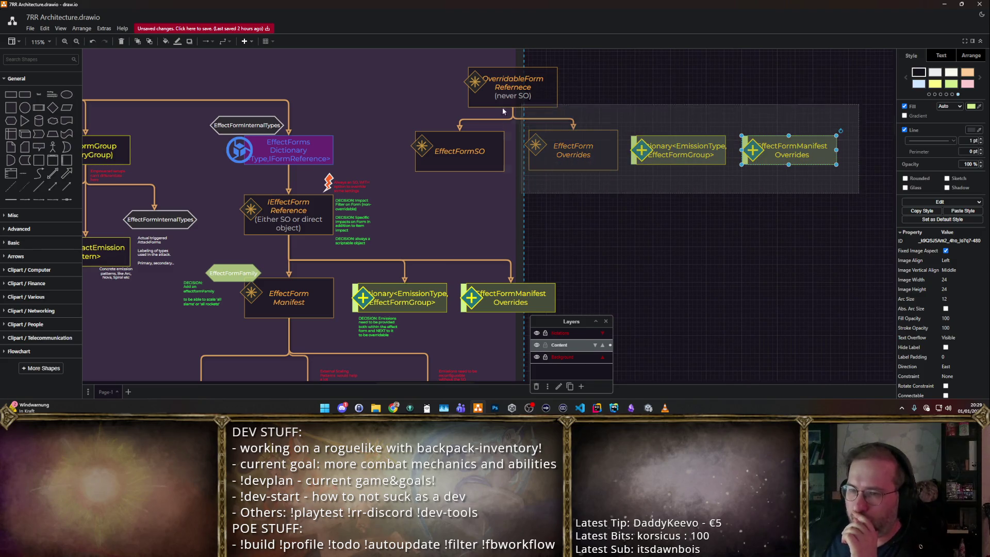
- Set a copy of EffectForm Overrides down left of EffectForm Manifest
{"action": "left_click", "coordinate": [693, 109]}
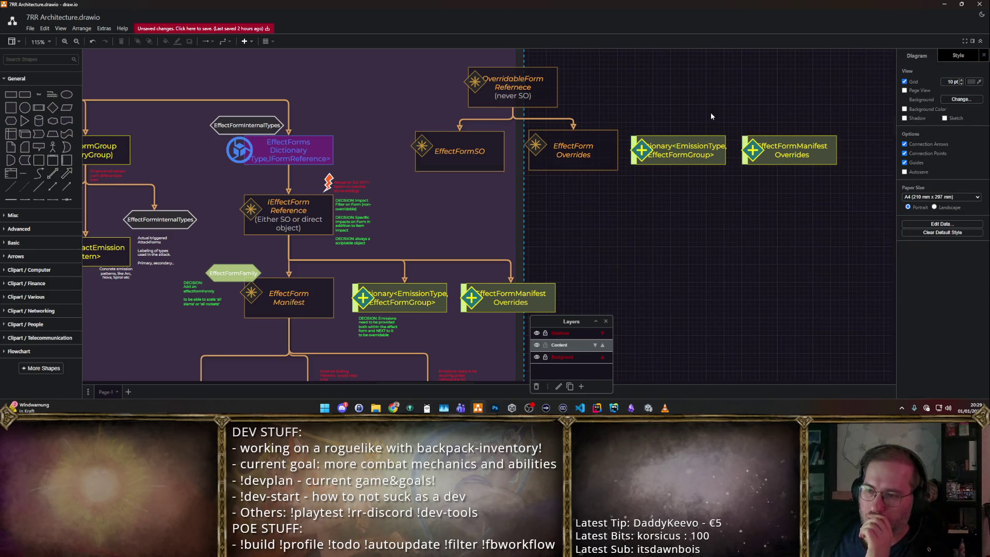
{"action": "left_click", "coordinate": [423, 296]}
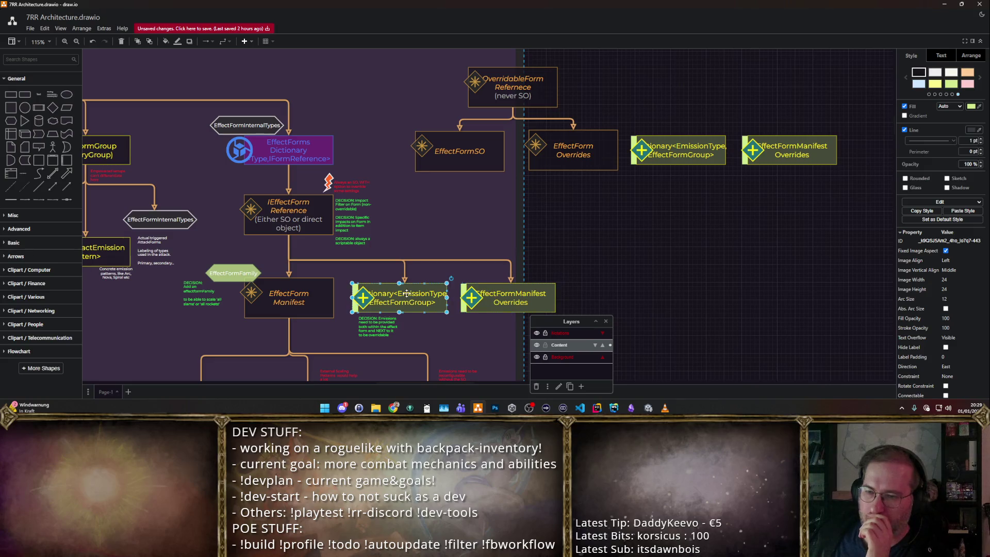
{"action": "left_click", "coordinate": [302, 212]}
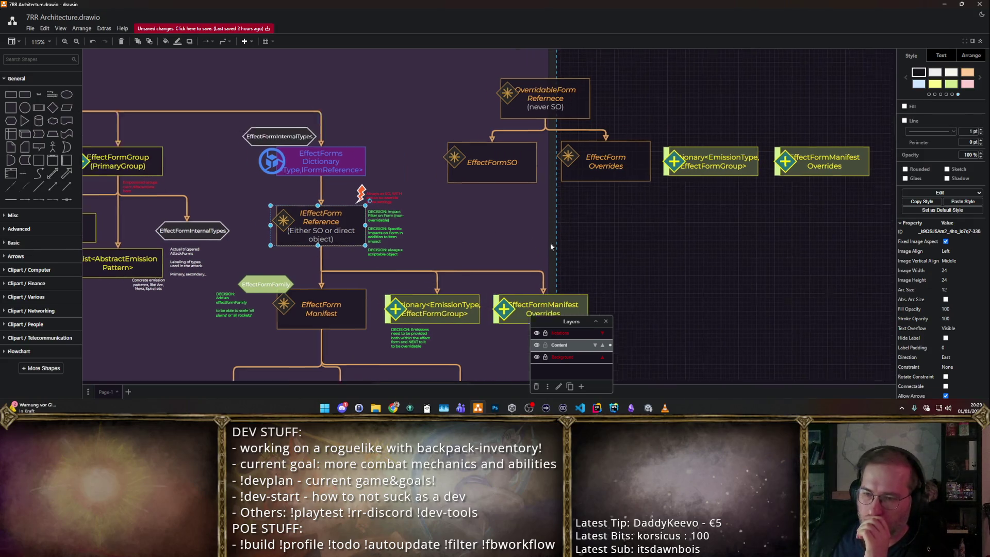
{"action": "scroll", "coordinate": [530, 240], "scroll_direction": "left", "scroll_amount": 2}
{"action": "left_click", "coordinate": [656, 211]}
{"action": "scroll", "coordinate": [657, 211], "scroll_direction": "down", "scroll_amount": 1}
{"action": "mouse_move", "coordinate": [634, 143]}
{"action": "left_mouse_down"}
{"action": "mouse_move", "coordinate": [204, 295]}
{"action": "mouse_move", "coordinate": [197, 280]}
{"action": "left_mouse_up"}
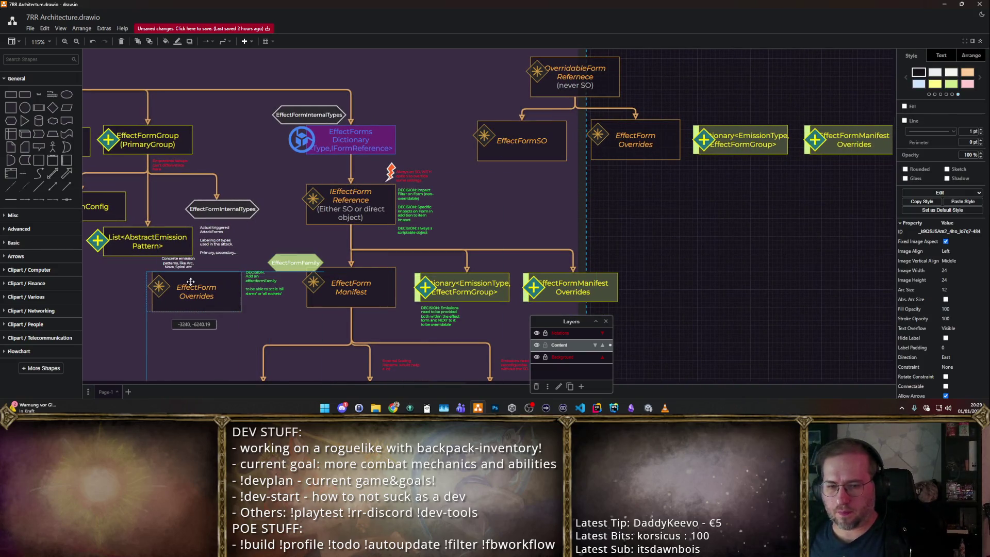
{"action": "left_click_drag", "start_coordinate": [742, 139], "coordinate": [774, 138]}
- Delete the top-row dictionary copy, old EffectForm Overrides, EffectFormSO, OverridableForm and two dangling arrows
{"action": "key", "text": "Delete"}
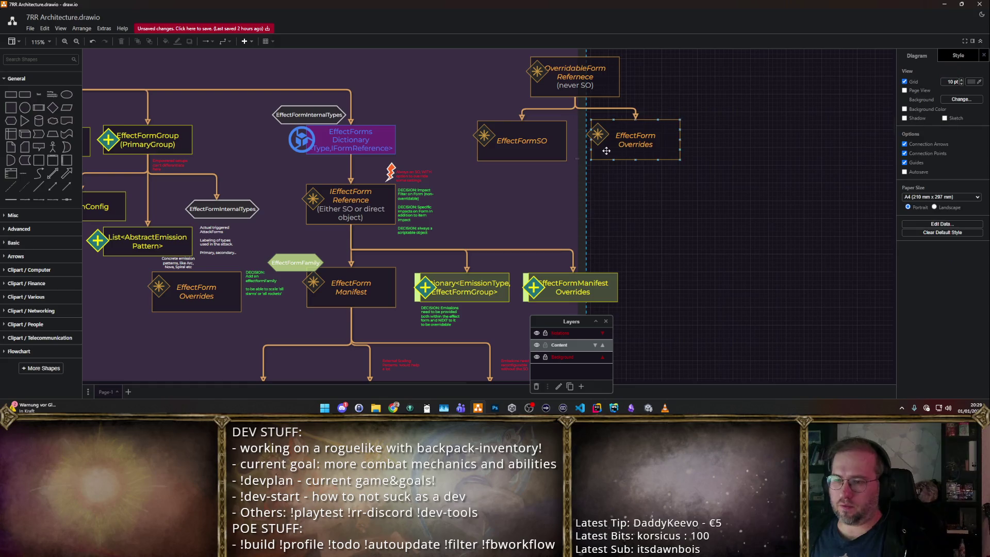
{"action": "left_click", "coordinate": [635, 140]}
{"action": "key", "text": "Delete"}
{"action": "left_click", "coordinate": [522, 141]}
{"action": "key", "text": "Delete"}
{"action": "left_click", "coordinate": [574, 76]}
{"action": "key", "text": "Delete"}
{"action": "left_click", "coordinate": [636, 96]}
{"action": "key", "text": "Delete"}
{"action": "left_click", "coordinate": [521, 97]}
{"action": "key", "text": "Delete"}
{"action": "left_click_drag", "start_coordinate": [257, 211], "coordinate": [255, 220]}
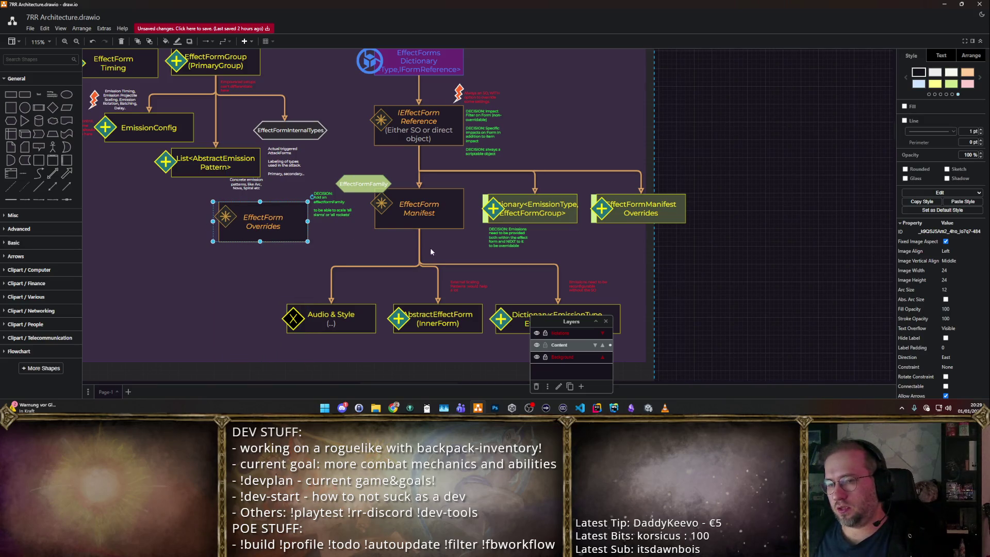
- Connect IEffectForm Reference to AbstractEffectForm with the vertical run rerouted leftward
{"action": "left_click", "coordinate": [418, 66]}
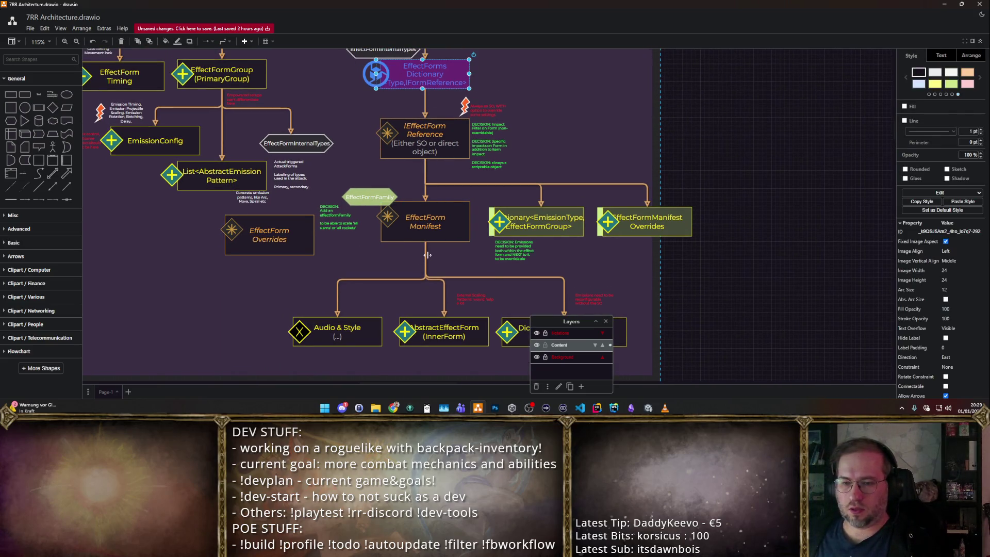
{"action": "left_click", "coordinate": [426, 254]}
{"action": "left_click", "coordinate": [430, 257]}
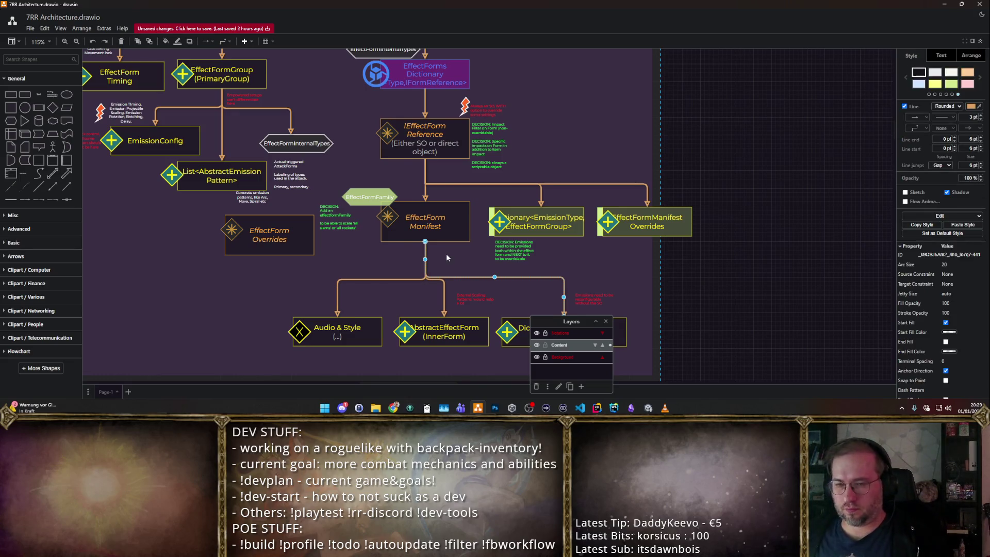
{"action": "left_click", "coordinate": [362, 141]}
{"action": "mouse_move", "coordinate": [424, 139]}
{"action": "mouse_move", "coordinate": [379, 136]}
{"action": "left_mouse_down"}
{"action": "mouse_move", "coordinate": [422, 316]}
{"action": "mouse_move", "coordinate": [444, 316]}
{"action": "left_mouse_up"}
{"action": "left_click_drag", "start_coordinate": [442, 226], "coordinate": [326, 227]}
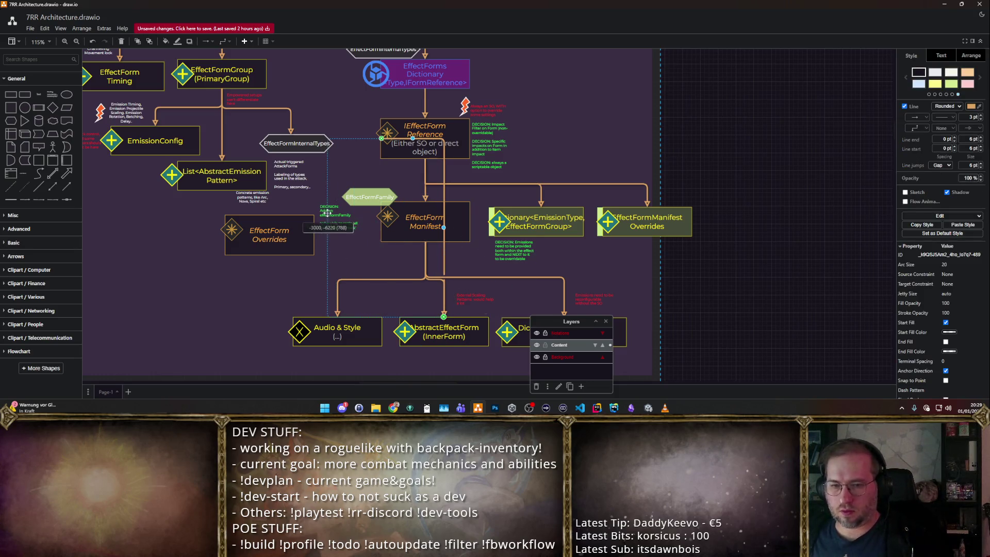
- Style the new connector dashed and blue
{"action": "left_click", "coordinate": [945, 119]}
{"action": "left_click", "coordinate": [943, 138]}
{"action": "left_click", "coordinate": [980, 78]}
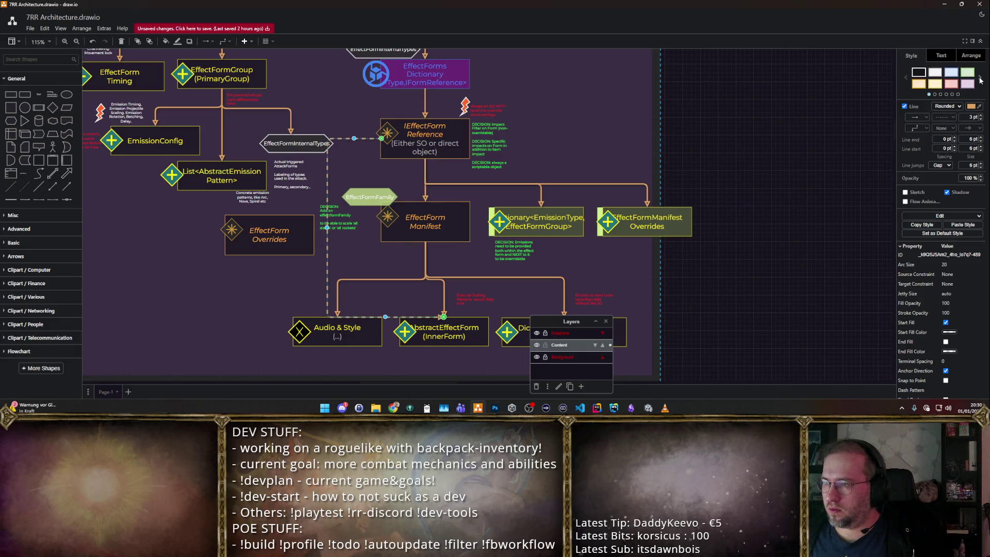
{"action": "left_click", "coordinate": [729, 118]}
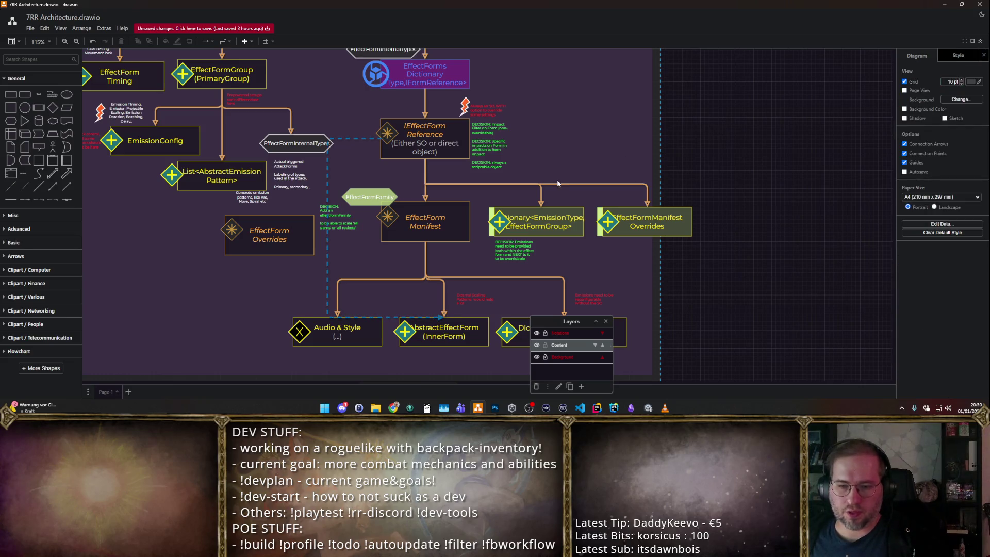
{"action": "left_click", "coordinate": [390, 316]}
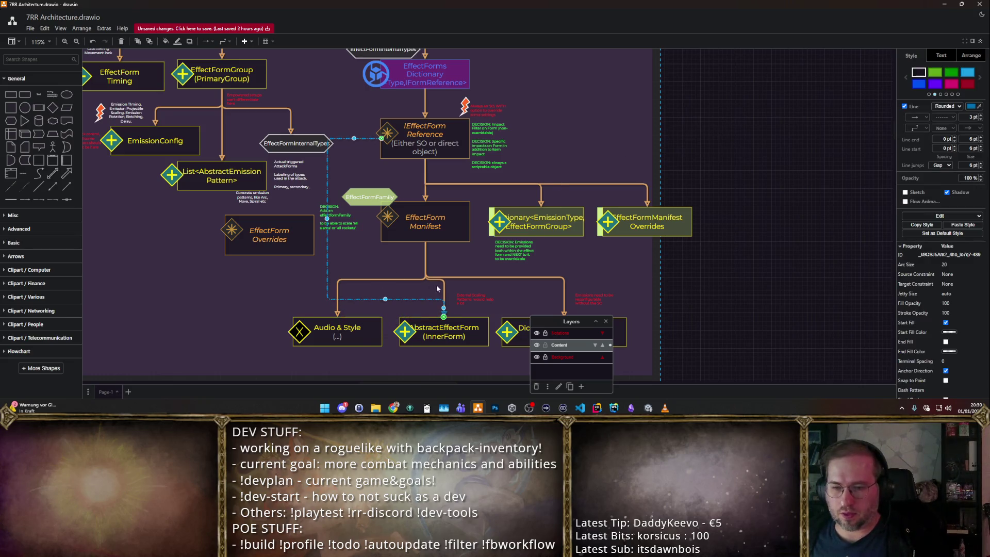
{"action": "left_click", "coordinate": [468, 252]}
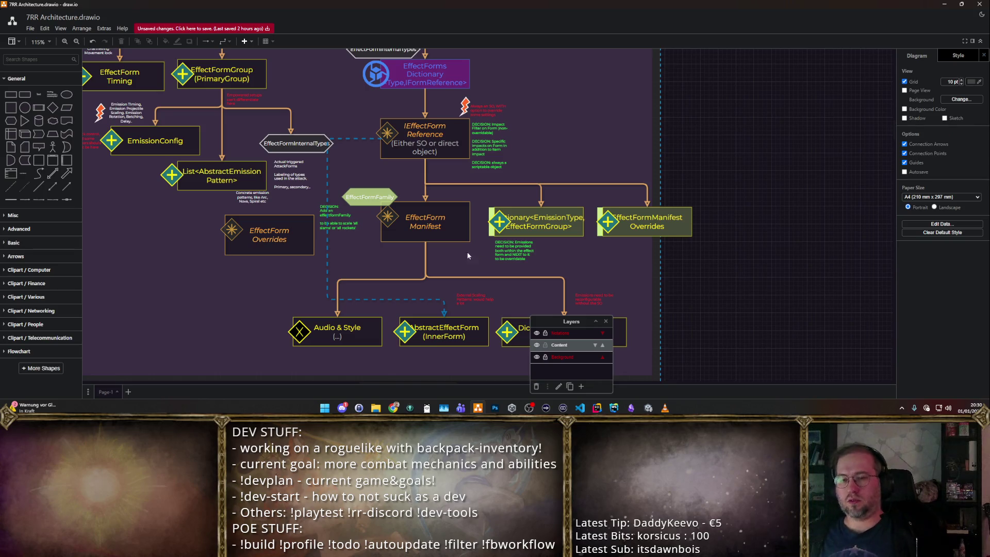
{"action": "mouse_move", "coordinate": [434, 228]}
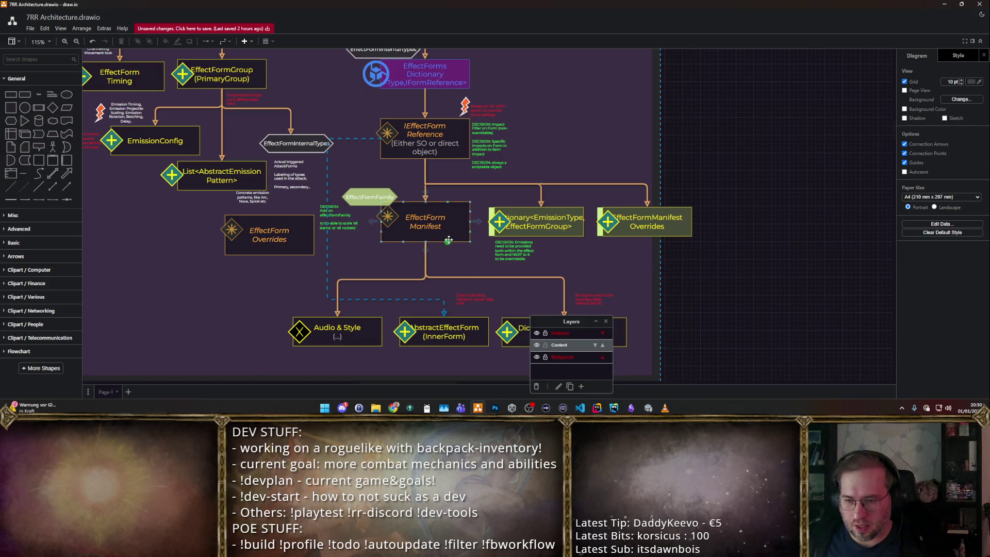
- Draw a connector from EffectForm Manifest to AbstractEffectForm, then undo it
{"action": "left_click_drag", "start_coordinate": [403, 241], "coordinate": [441, 331]}
{"action": "left_click", "coordinate": [734, 294]}
{"action": "key", "text": "ctrl+z"}
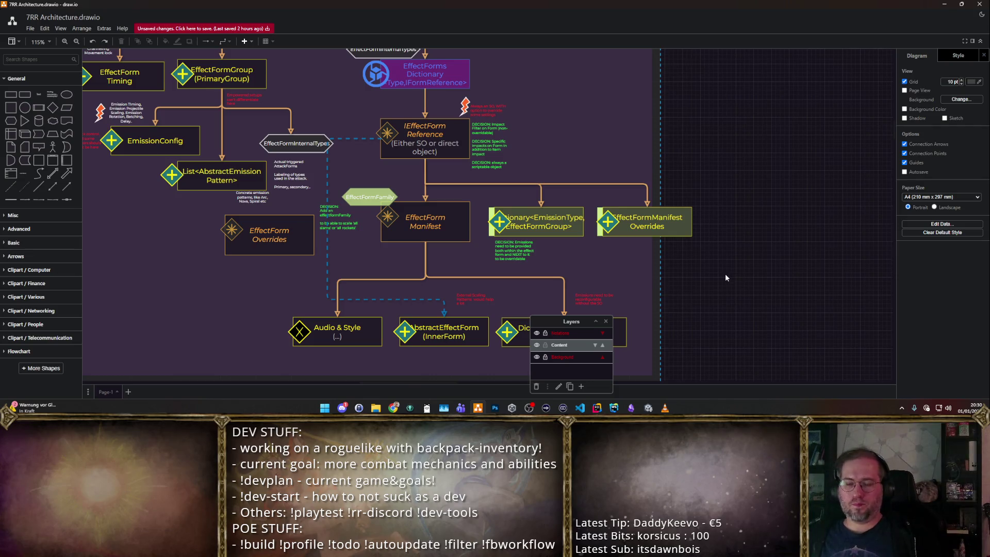
{"action": "scroll", "coordinate": [706, 252], "scroll_direction": "down", "scroll_amount": 1}
{"action": "scroll", "coordinate": [715, 257], "scroll_direction": "down", "scroll_amount": 1}
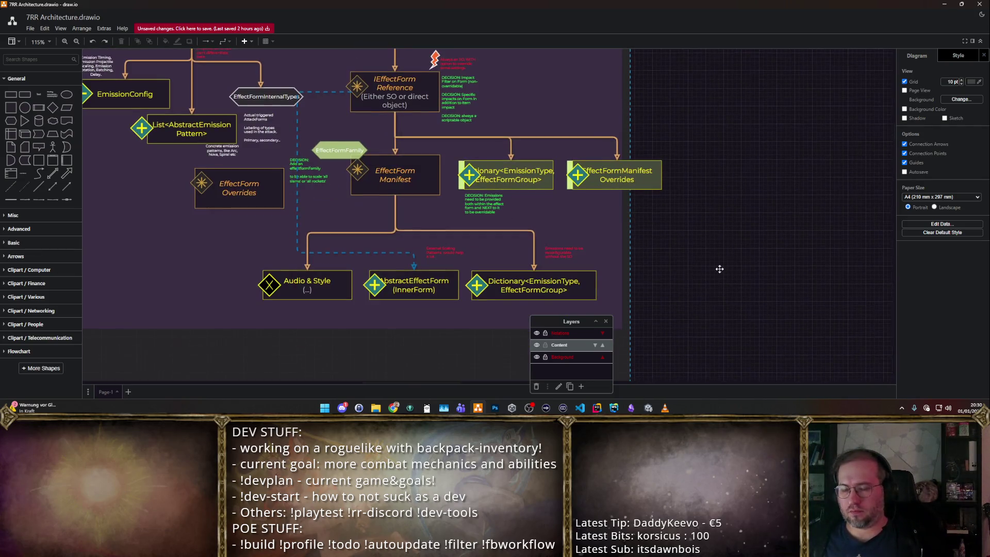
{"action": "scroll", "coordinate": [727, 263], "scroll_direction": "down", "scroll_amount": 1}
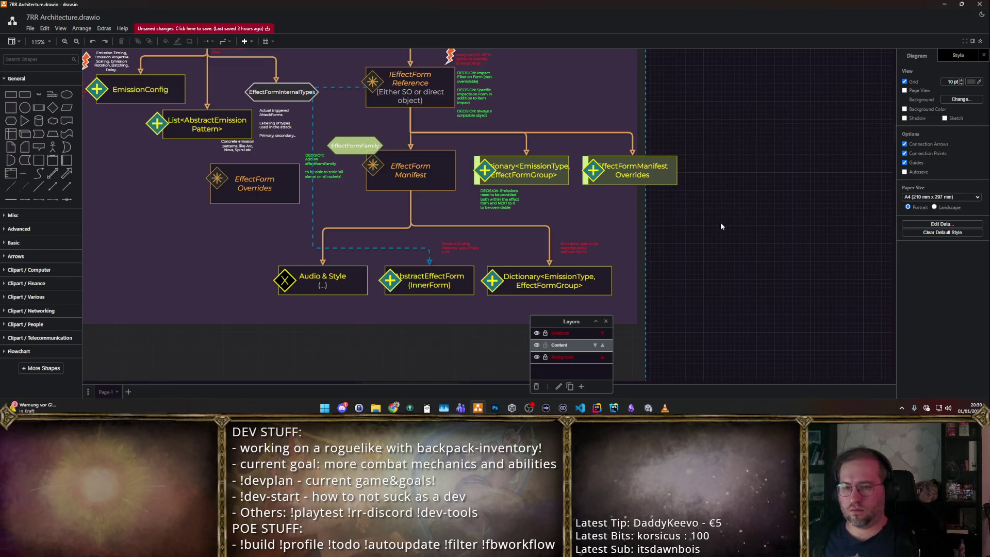
{"action": "scroll", "coordinate": [509, 245], "scroll_direction": "up", "scroll_amount": 1}
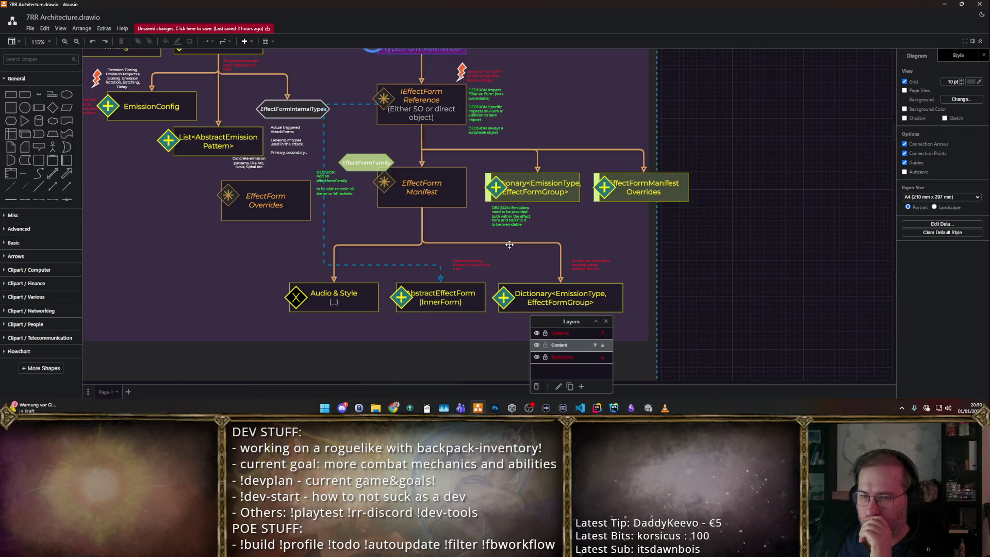
{"action": "left_click", "coordinate": [424, 265]}
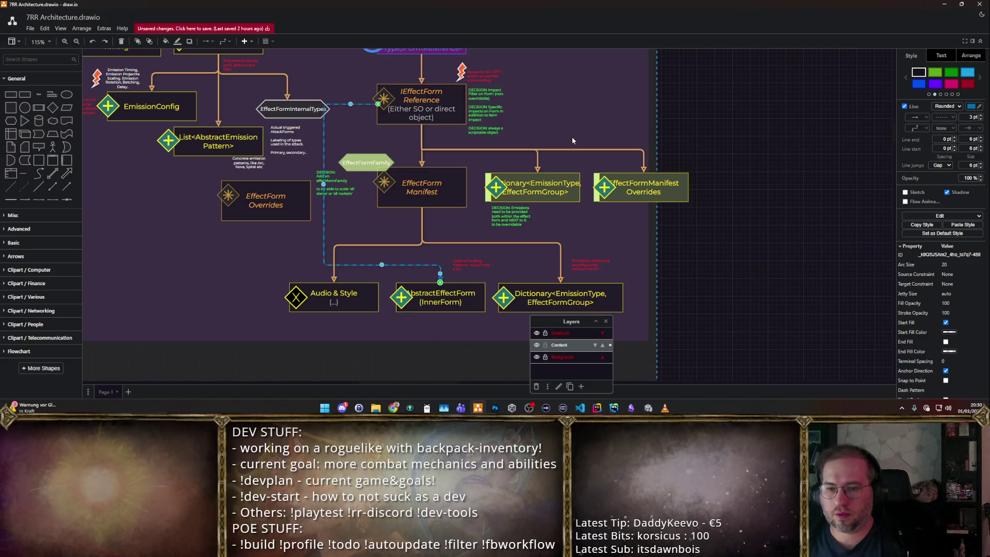
{"action": "left_click", "coordinate": [573, 138]}
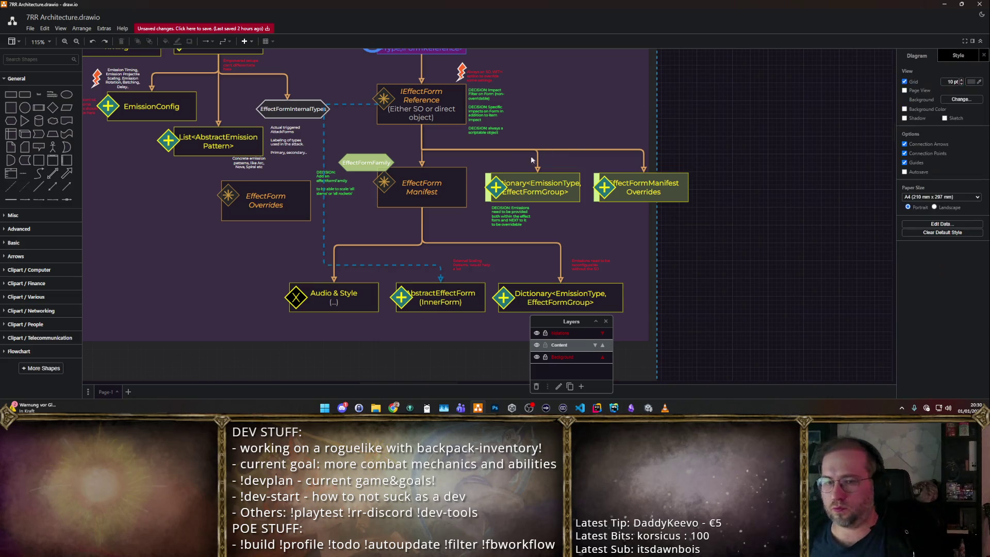
{"action": "scroll", "coordinate": [538, 132], "scroll_direction": "up", "scroll_amount": 3}
{"action": "scroll", "coordinate": [510, 133], "scroll_direction": "up", "scroll_amount": 1}
- Nudge the green DECISION note down and place a copy of it beside IEffectForm Reference
{"action": "left_click", "coordinate": [475, 128]}
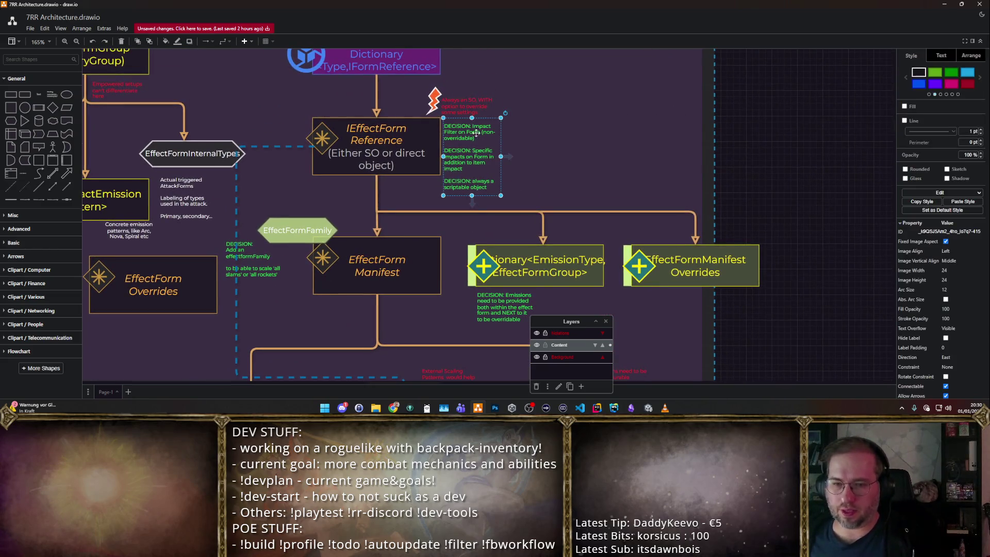
{"action": "scroll", "coordinate": [456, 139], "scroll_direction": "down", "scroll_amount": 1}
{"action": "scroll", "coordinate": [456, 186], "scroll_direction": "down", "scroll_amount": 2}
{"action": "scroll", "coordinate": [433, 240], "scroll_direction": "up", "scroll_amount": 4}
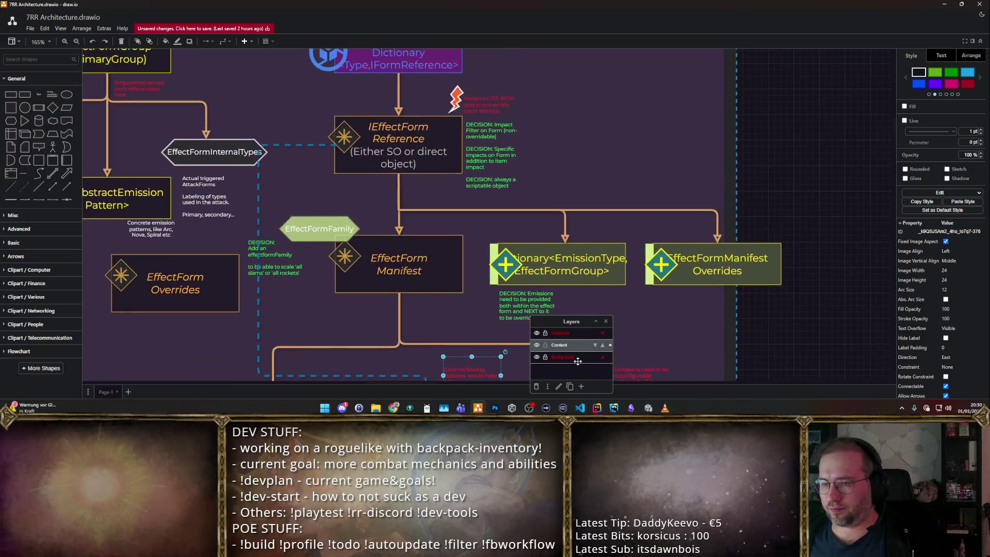
{"action": "scroll", "coordinate": [333, 263], "scroll_direction": "up", "scroll_amount": 1}
{"action": "left_click", "coordinate": [314, 270]}
{"action": "left_click_drag", "start_coordinate": [313, 270], "coordinate": [332, 308]}
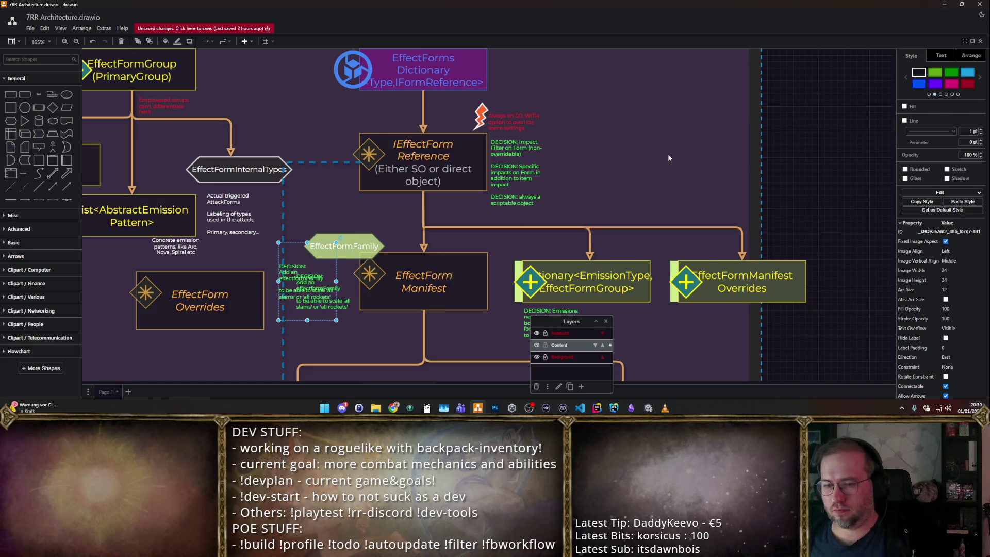
{"action": "mouse_move", "coordinate": [332, 308]}
{"action": "left_mouse_down"}
{"action": "mouse_move", "coordinate": [612, 180]}
{"action": "mouse_move", "coordinate": [612, 145]}
{"action": "left_mouse_up"}
- Rewrite the copy: EffectFormReference will contain an Overridable object cached into one concrete object; set it beside the other notes
{"action": "double_click", "coordinate": [610, 155]}
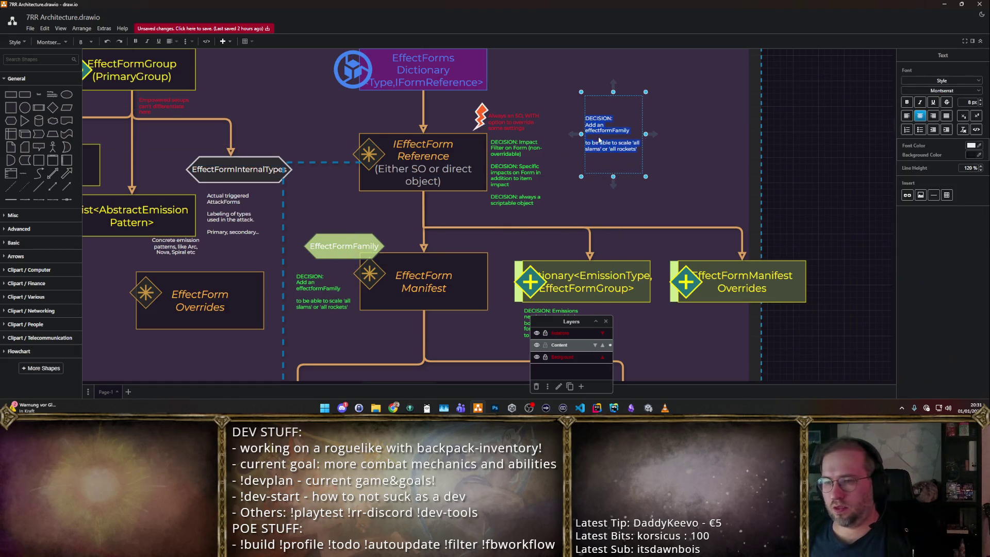
{"action": "key", "text": "shift+End"}
{"action": "key", "text": "ctrl+shift+End"}
{"action": "key", "text": "Delete"}
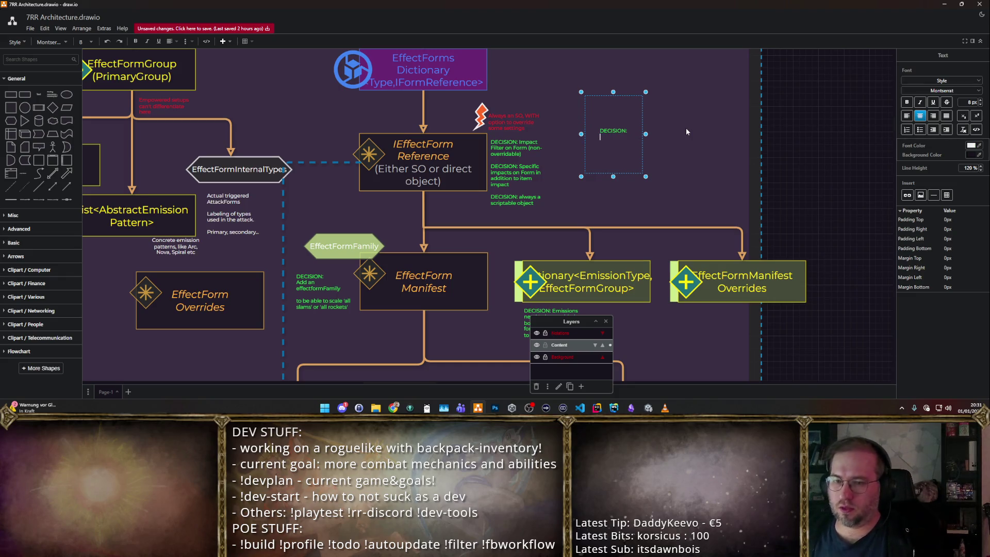
{"action": "type", "text": "EffectRef"}
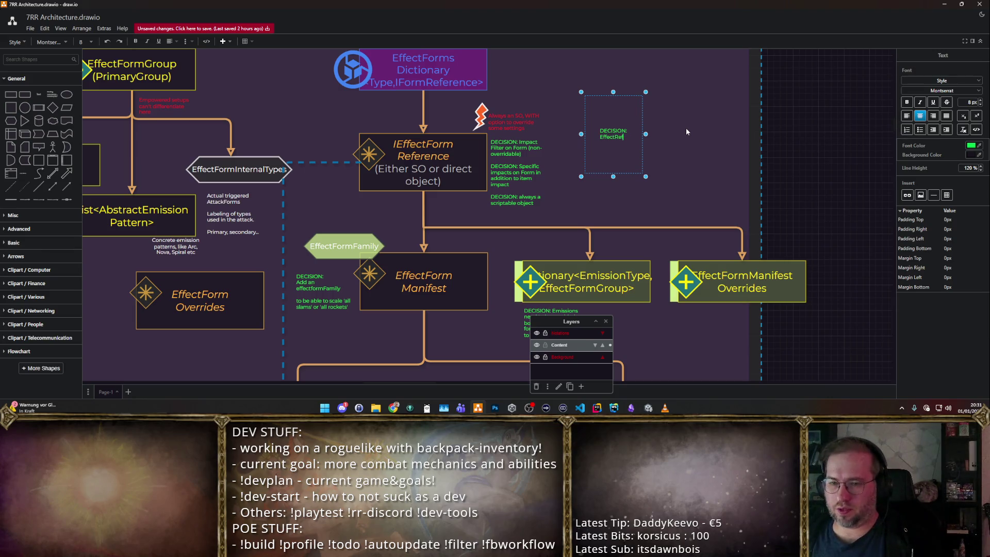
{"action": "type", "text": "tFormReference will"}
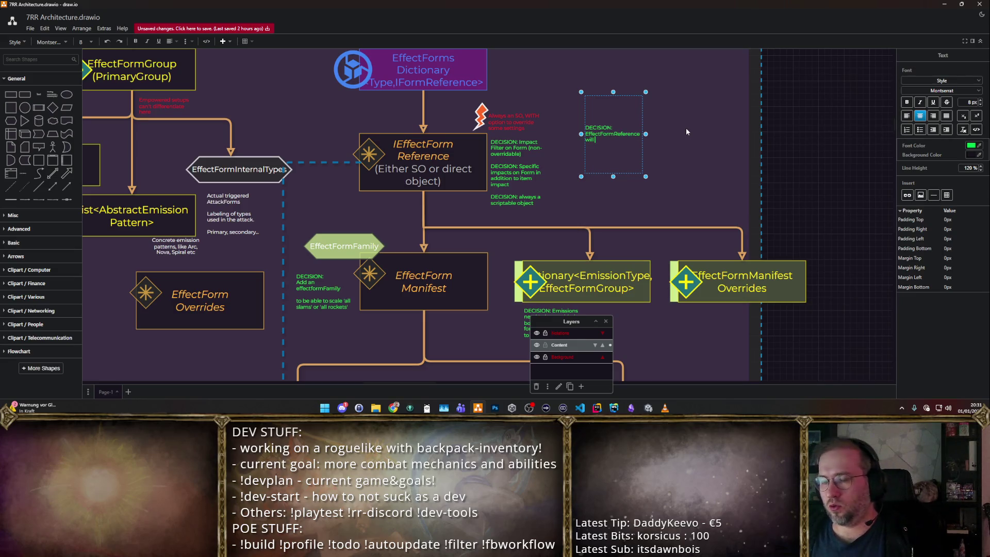
{"action": "type", "text": " contain a"}
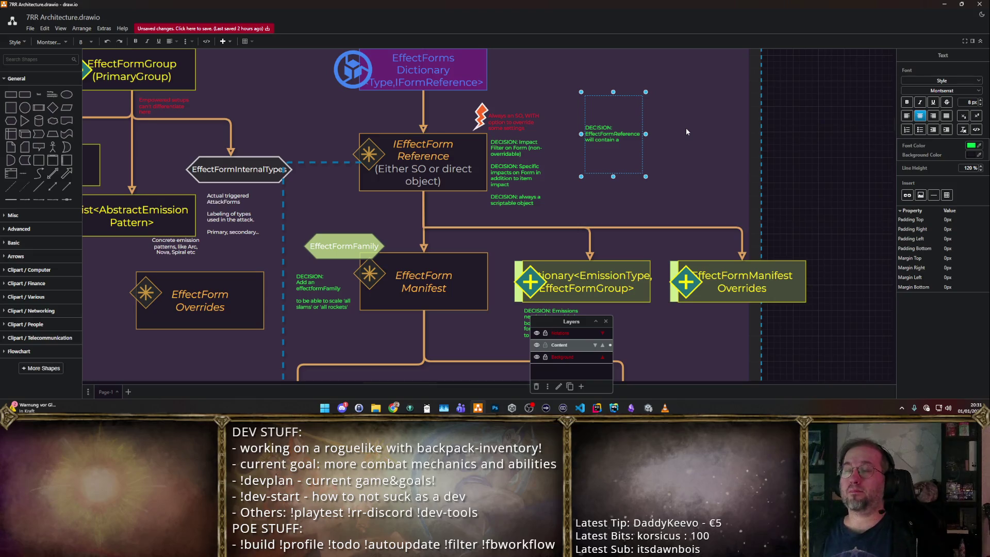
{"action": "type", "text": " Overri"}
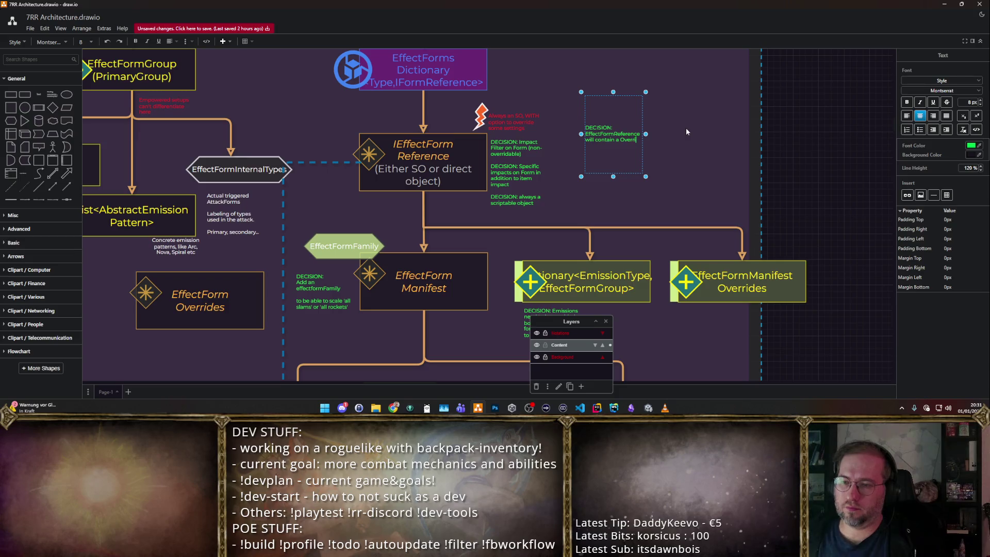
{"action": "type", "text": "dable object that fwill be cached down into one concrete ob"}
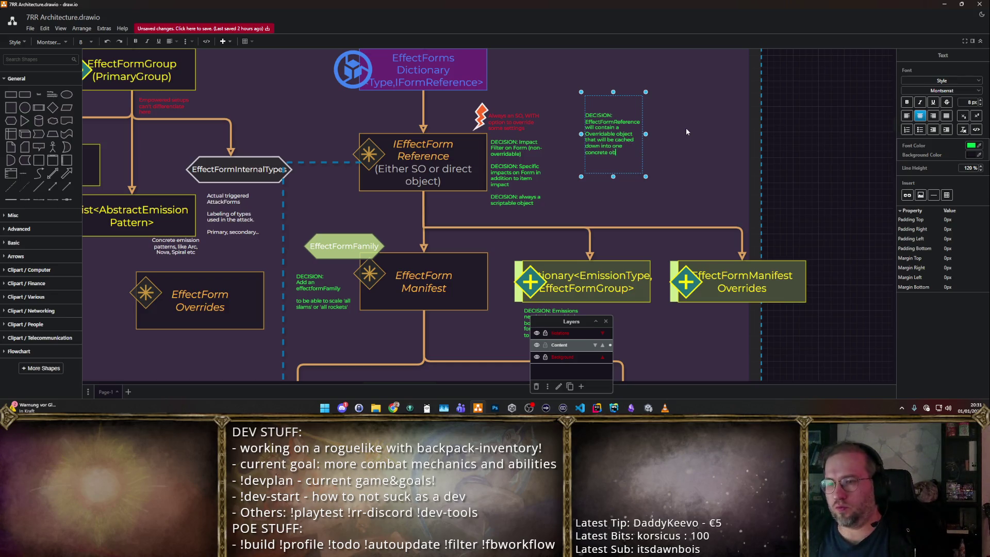
{"action": "type", "text": "ject."}
{"action": "mouse_move", "coordinate": [611, 128]}
{"action": "left_mouse_down"}
{"action": "mouse_move", "coordinate": [599, 152]}
{"action": "mouse_move", "coordinate": [584, 152]}
{"action": "left_mouse_up"}
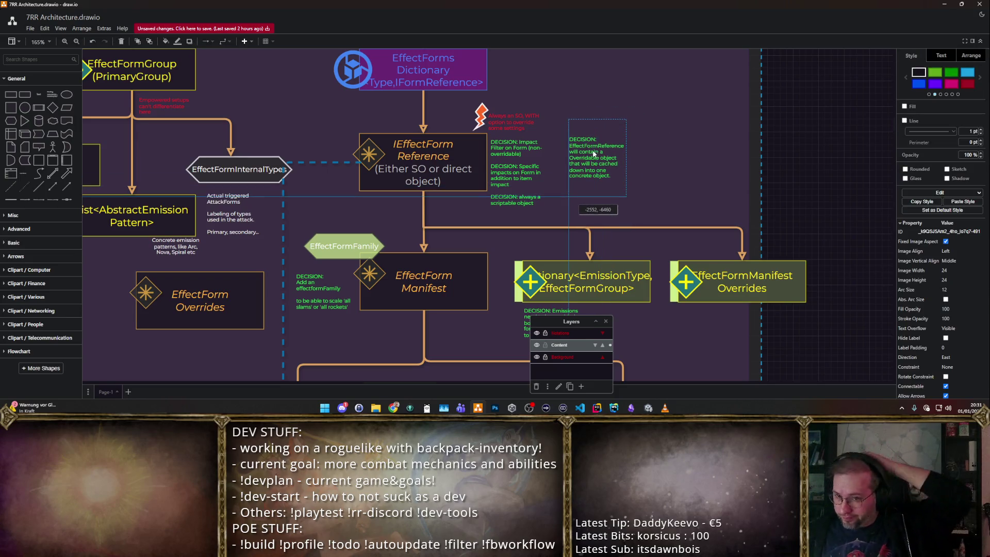
{"action": "left_click", "coordinate": [687, 133]}
{"action": "scroll", "coordinate": [658, 93], "scroll_direction": "down", "scroll_amount": 1}
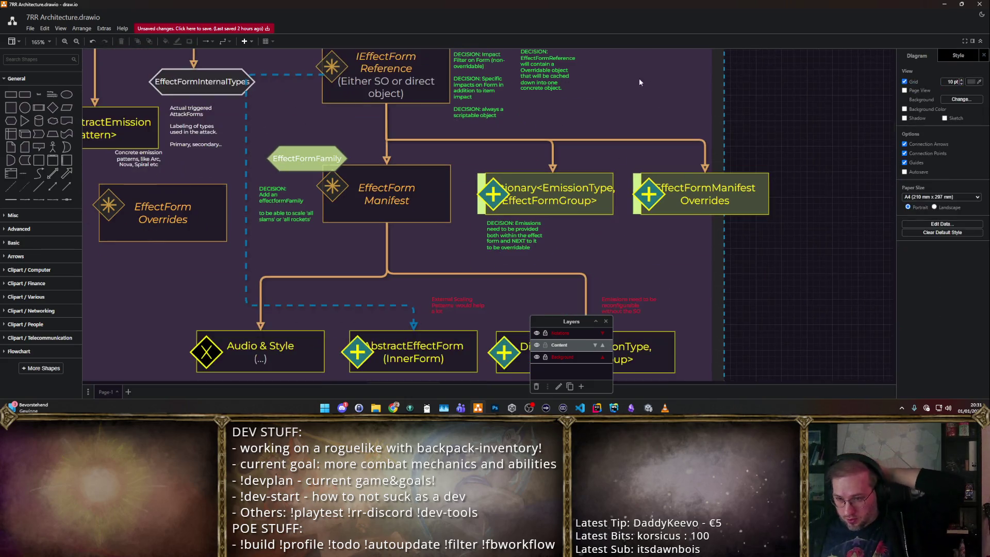
{"action": "scroll", "coordinate": [634, 116], "scroll_direction": "down", "scroll_amount": 1}
{"action": "scroll", "coordinate": [624, 166], "scroll_direction": "down", "scroll_amount": 1}
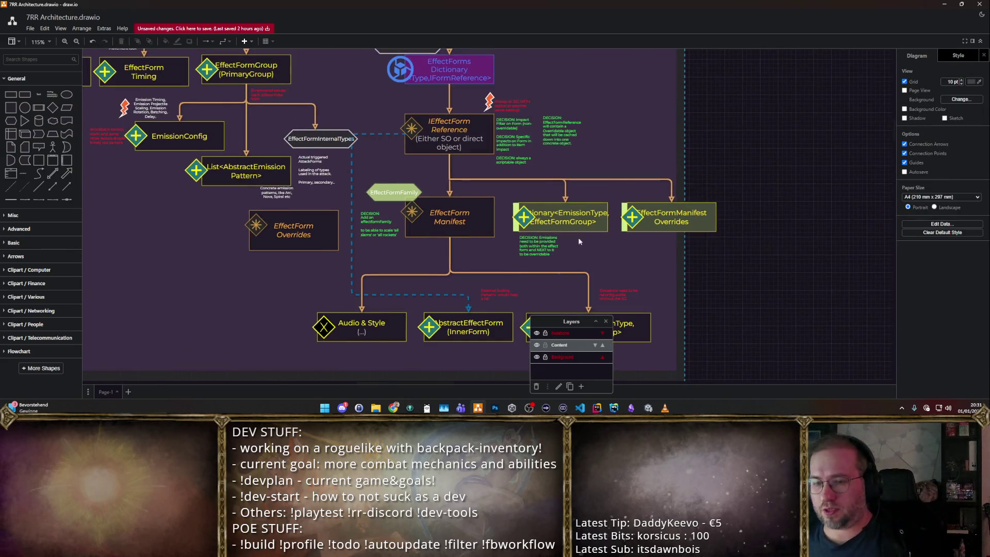
{"action": "scroll", "coordinate": [554, 232], "scroll_direction": "down", "scroll_amount": 2}
{"action": "scroll", "coordinate": [561, 209], "scroll_direction": "up", "scroll_amount": 1}
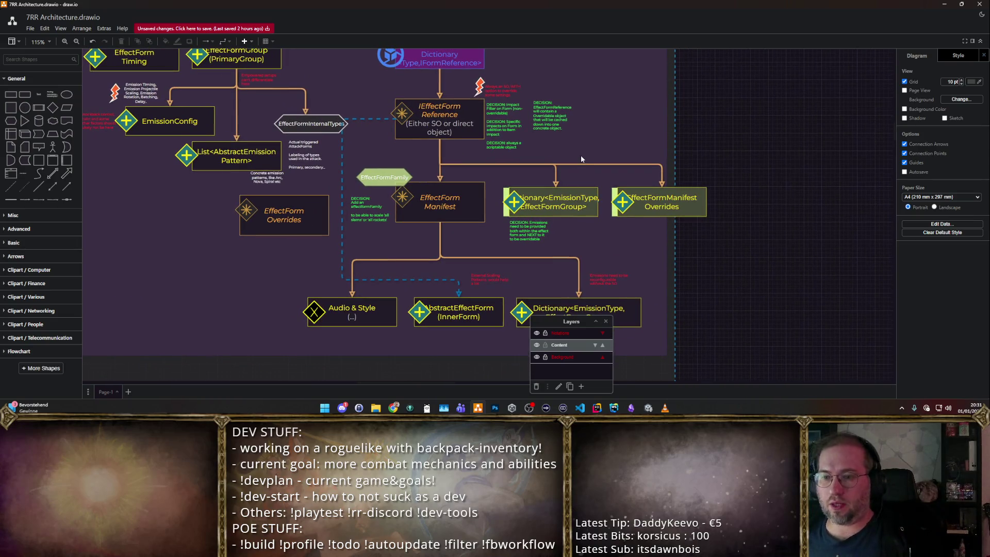
{"action": "scroll", "coordinate": [612, 170], "scroll_direction": "up", "scroll_amount": 2}
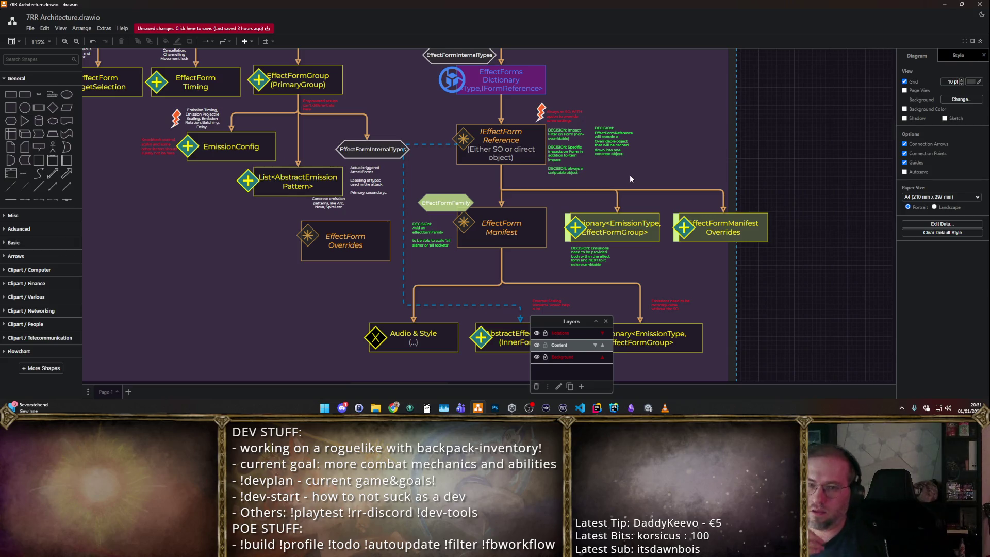
{"action": "left_click_drag", "start_coordinate": [737, 122], "coordinate": [759, 151]}
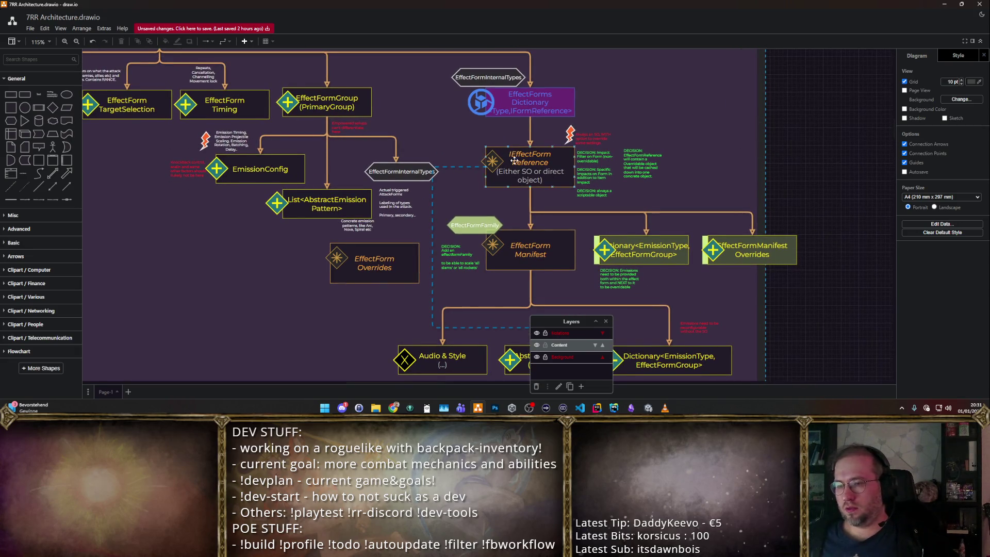
{"action": "left_click_drag", "start_coordinate": [514, 161], "coordinate": [506, 109]}
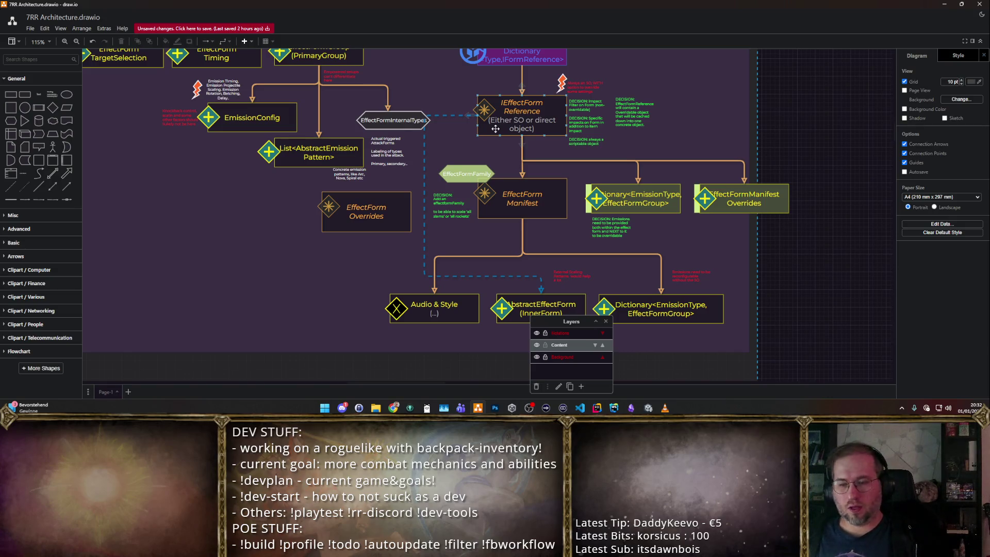
{"action": "left_click", "coordinate": [413, 132]}
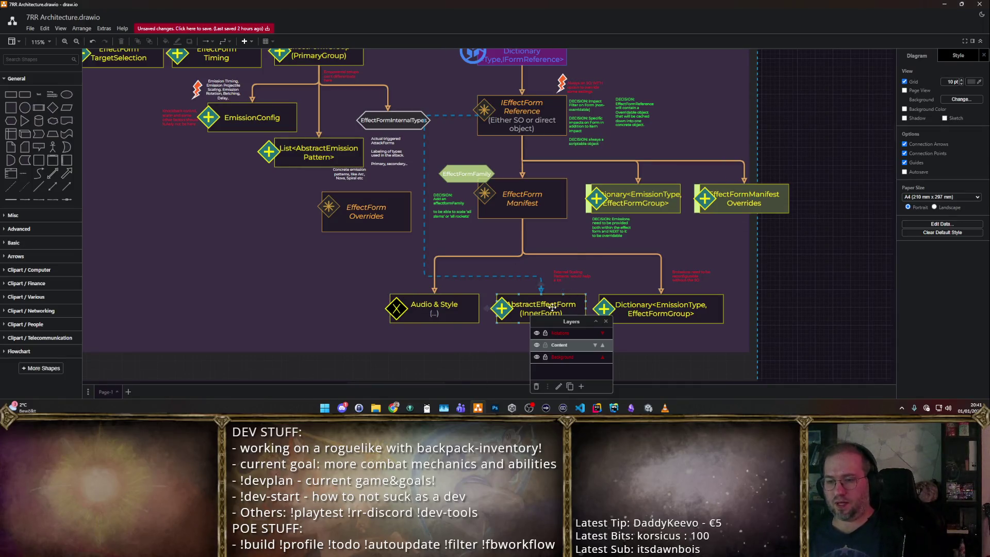
- Move the floating layer list off the diagram
{"action": "left_click_drag", "start_coordinate": [571, 321], "coordinate": [948, 296]}
{"action": "scroll", "coordinate": [770, 279], "scroll_direction": "up", "scroll_amount": 1}
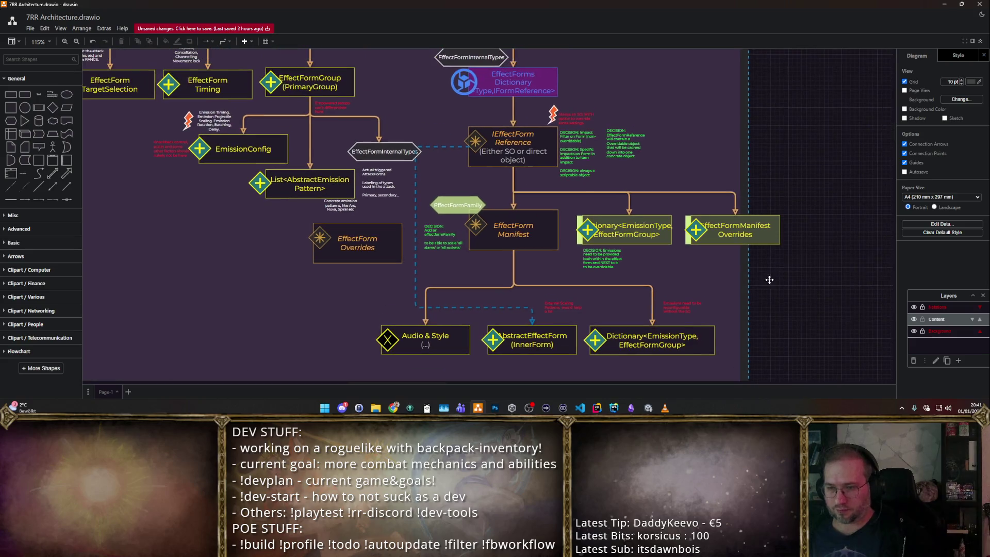
{"action": "scroll", "coordinate": [766, 269], "scroll_direction": "down", "scroll_amount": 5}
{"action": "scroll", "coordinate": [760, 273], "scroll_direction": "up", "scroll_amount": 3}
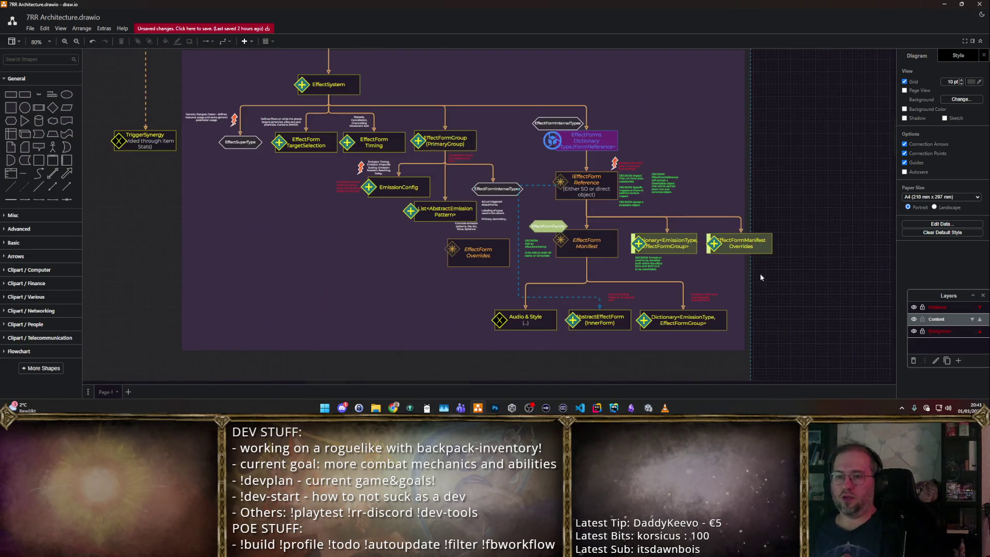
{"action": "scroll", "coordinate": [711, 256], "scroll_direction": "up", "scroll_amount": 3}
{"action": "scroll", "coordinate": [691, 193], "scroll_direction": "down", "scroll_amount": 1}
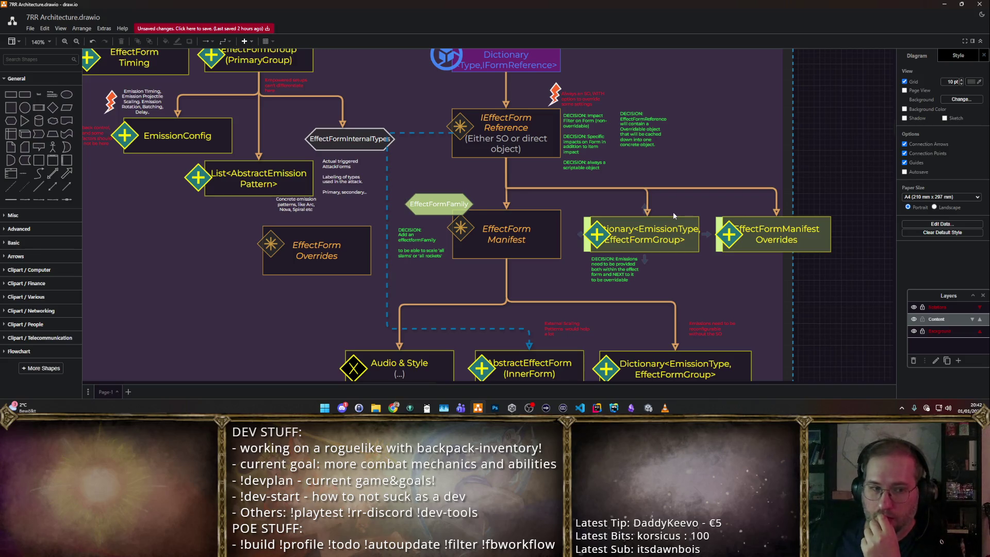
- Select IEffectForm Reference and pan up to the EffectSystem part of the diagram
{"action": "left_click", "coordinate": [501, 136]}
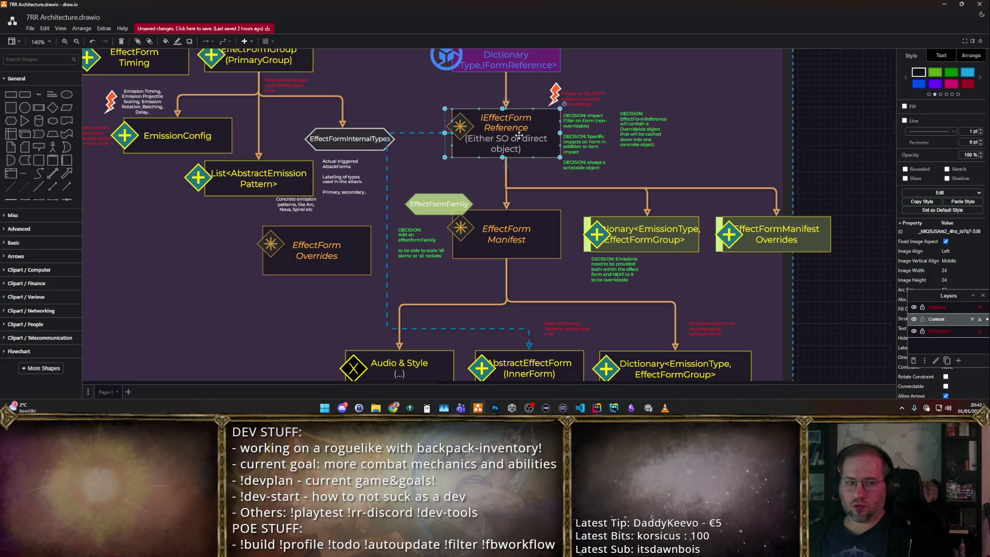
{"action": "left_click_drag", "start_coordinate": [494, 109], "coordinate": [640, 284]}
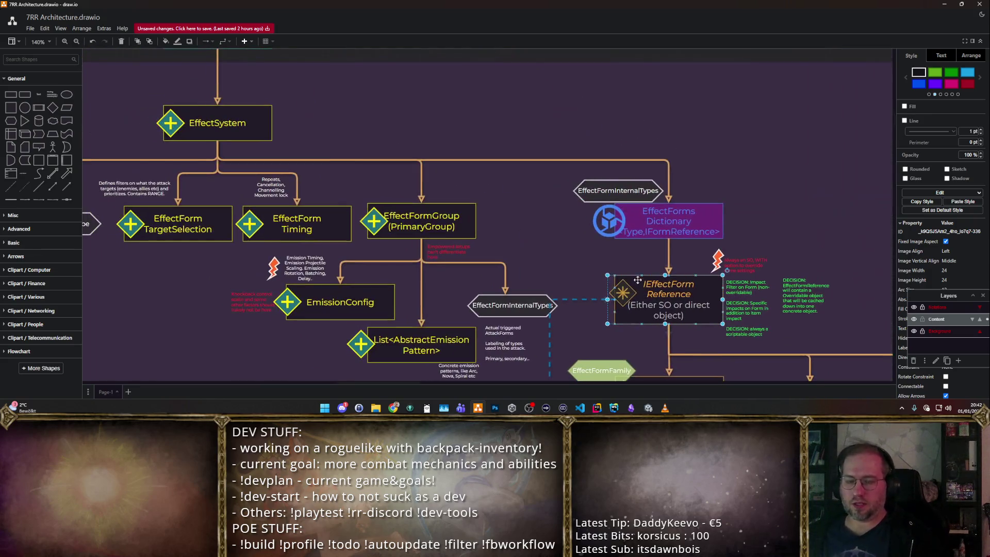
- Move the small red note next to EffectSystem, check its text and delete it
{"action": "left_click", "coordinate": [635, 138]}
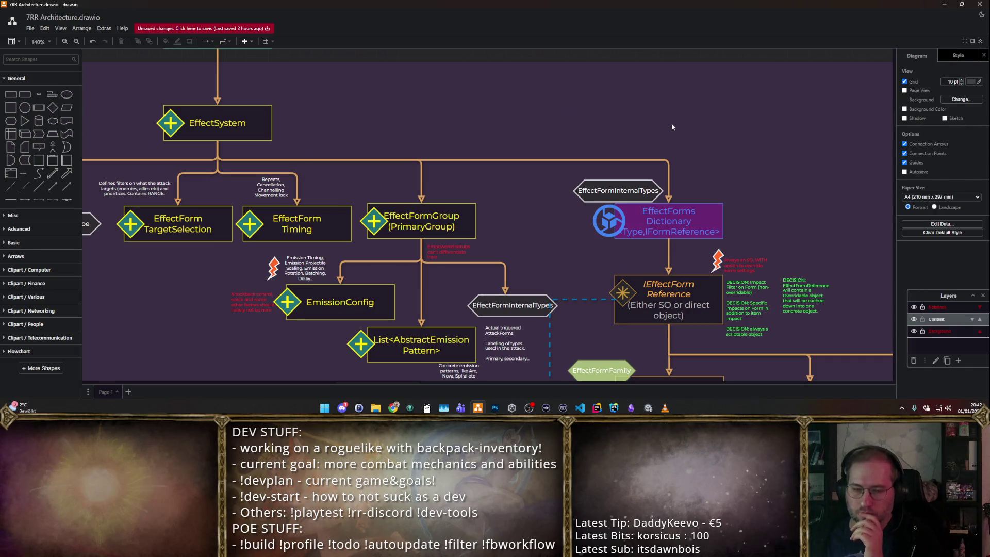
{"action": "scroll", "coordinate": [595, 184], "scroll_direction": "left", "scroll_amount": 5}
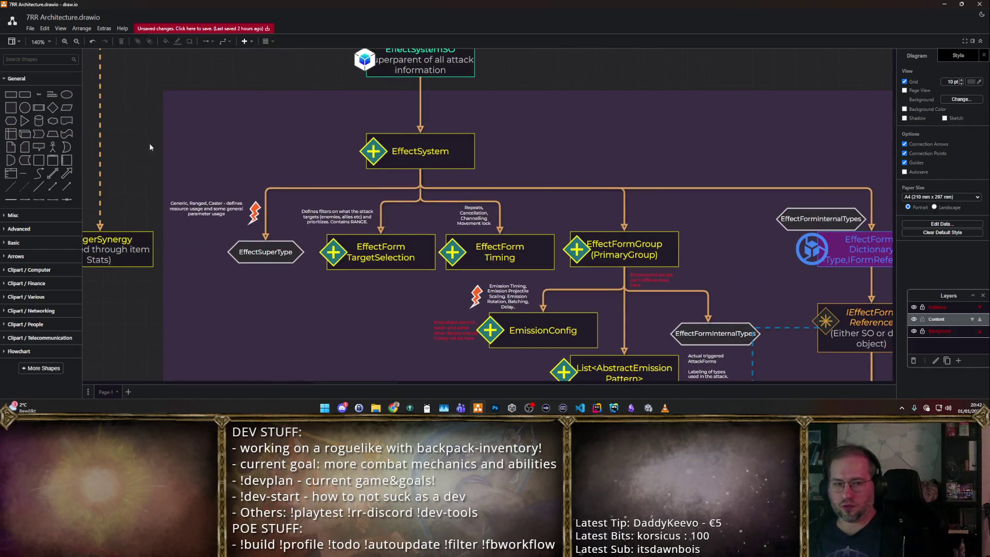
{"action": "scroll", "coordinate": [813, 177], "scroll_direction": "right", "scroll_amount": 5}
{"action": "scroll", "coordinate": [519, 128], "scroll_direction": "down", "scroll_amount": 2}
{"action": "left_click_drag", "start_coordinate": [435, 187], "coordinate": [352, 147]}
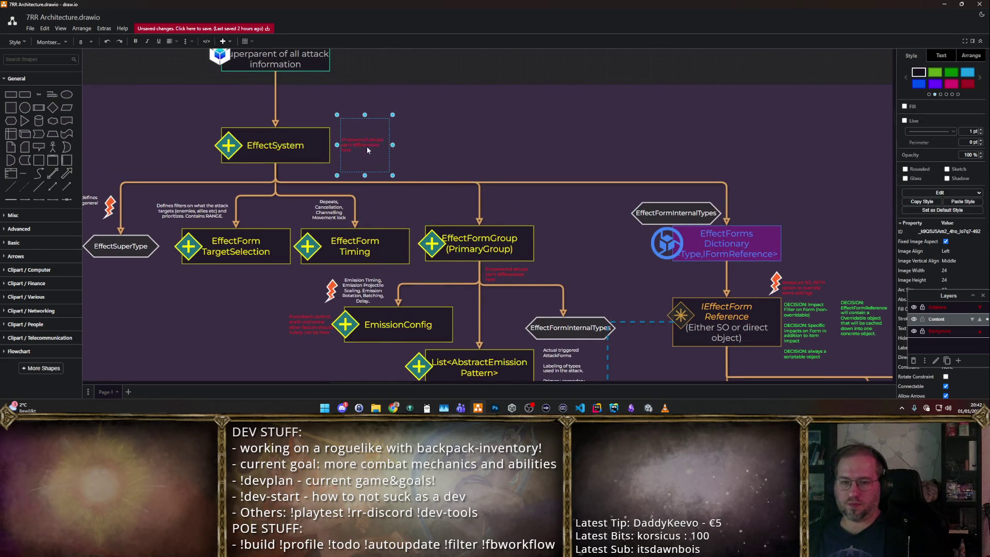
{"action": "key", "text": "F2"}
{"action": "type", "text": "Not"}
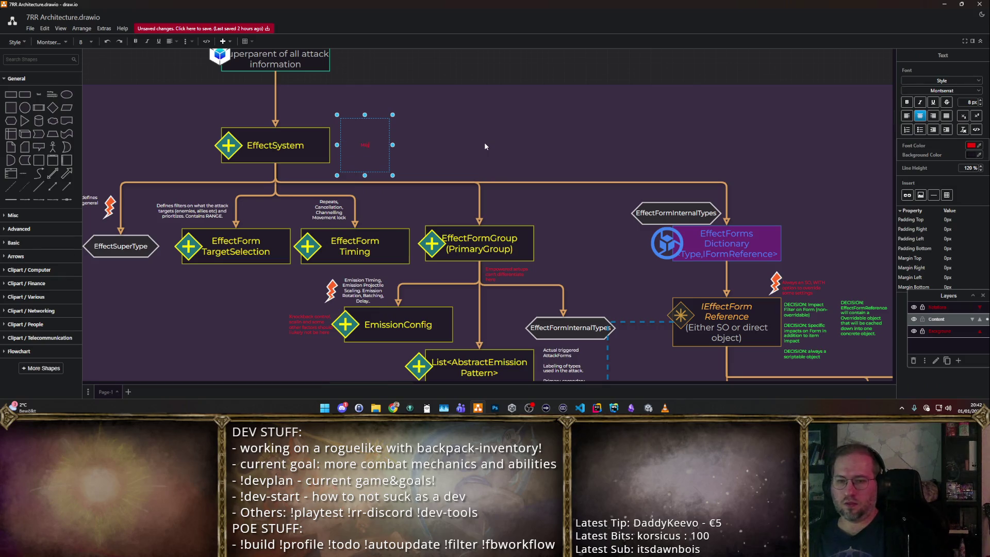
{"action": "key", "text": "Escape"}
{"action": "key", "text": "Delete"}
- Duplicate the DECISION note beside EffectSystem as a green question asking whether it may not need to be an SO
{"action": "left_click", "coordinate": [858, 317]}
{"action": "key", "text": "ctrl+d"}
{"action": "left_click_drag", "start_coordinate": [865, 347], "coordinate": [348, 170]}
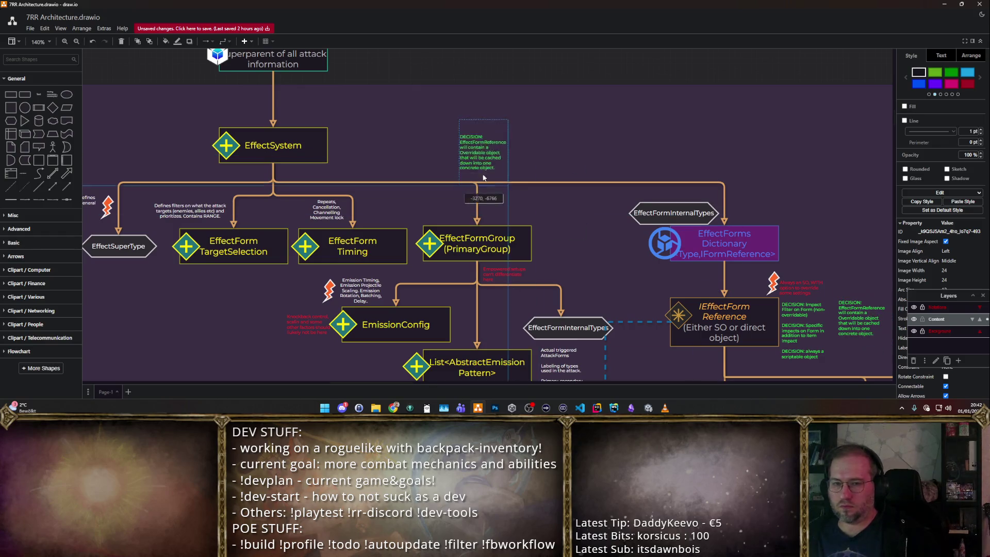
{"action": "double_click", "coordinate": [351, 150]}
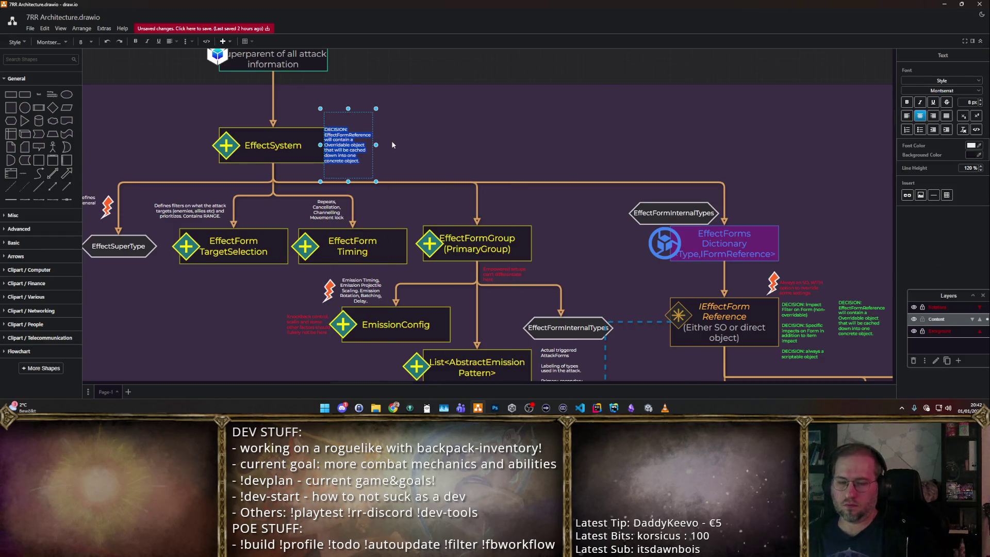
{"action": "key", "text": "BackSpace"}
{"action": "type", "text": "ay not"}
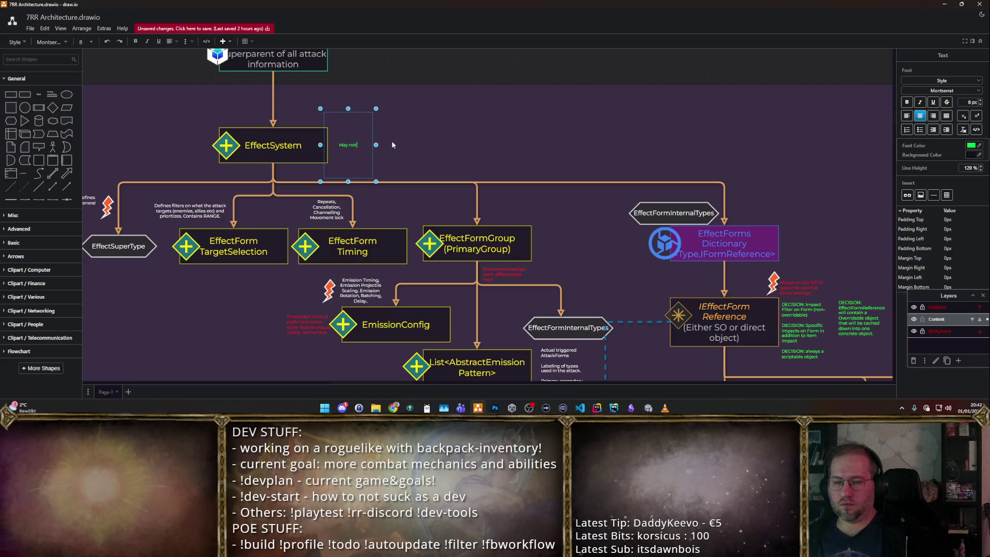
{"action": "type", "text": " need to be an SO"}
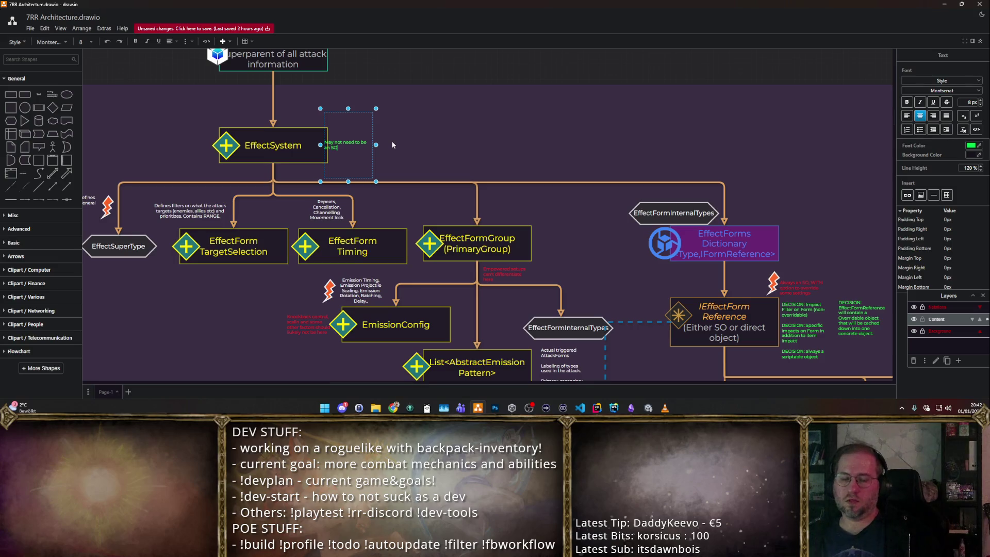
{"action": "left_click_drag", "start_coordinate": [352, 132], "coordinate": [368, 140]}
{"action": "double_click", "coordinate": [368, 140]}
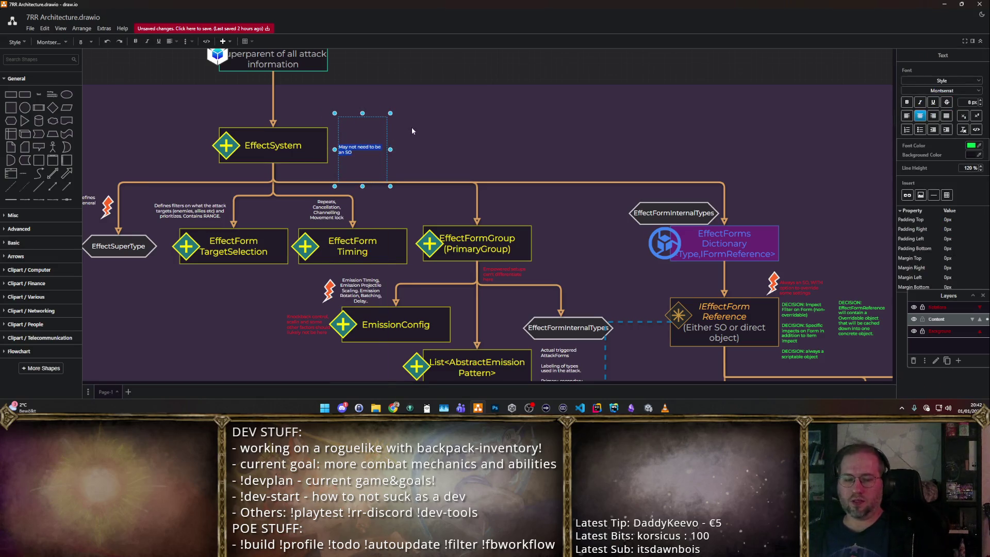
{"action": "left_click", "coordinate": [461, 128]}
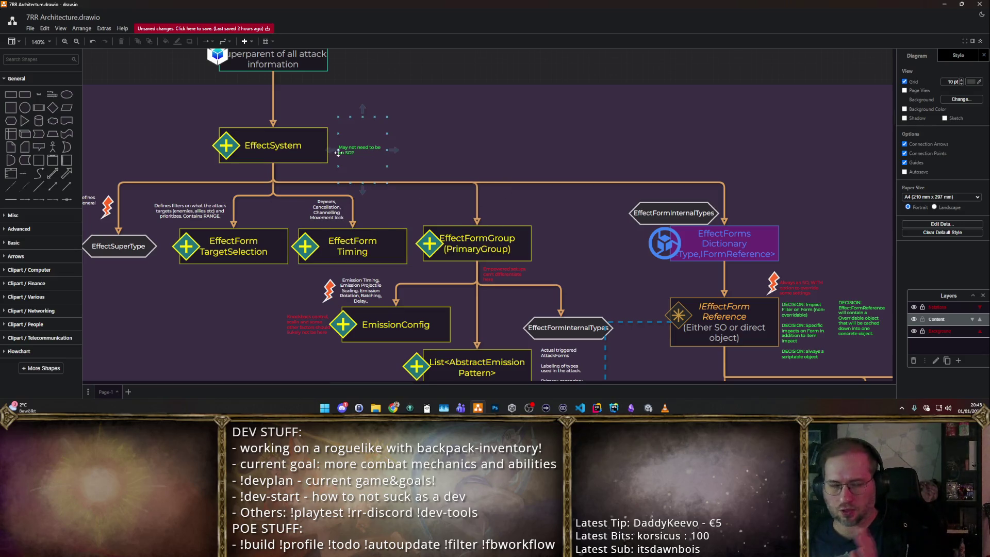
{"action": "left_click", "coordinate": [354, 128]}
- Delete the green 'May not need to be an SO?' note beside EffectSystem
{"action": "key", "text": "Delete"}
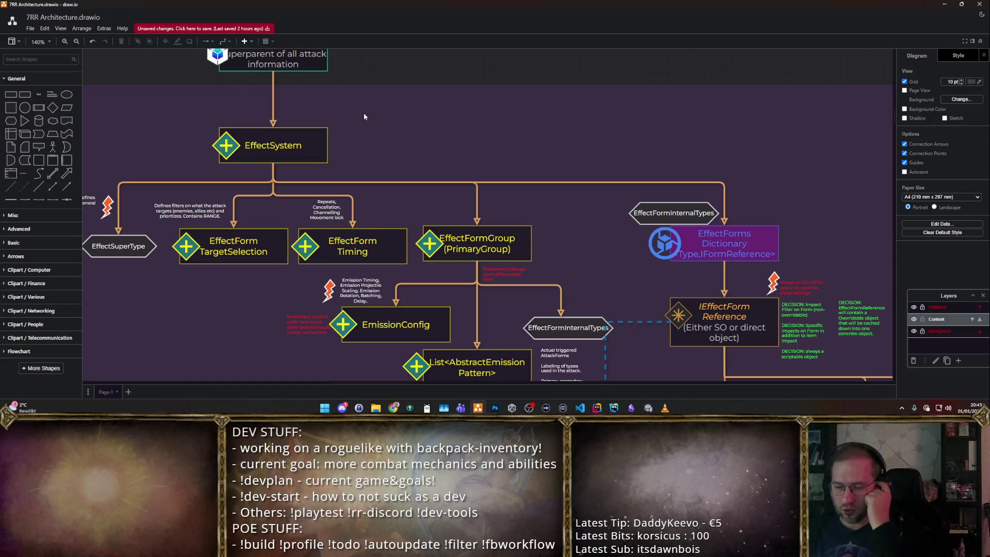
{"action": "scroll", "coordinate": [513, 182], "scroll_direction": "down", "scroll_amount": 1}
{"action": "scroll", "coordinate": [556, 120], "scroll_direction": "right", "scroll_amount": 1}
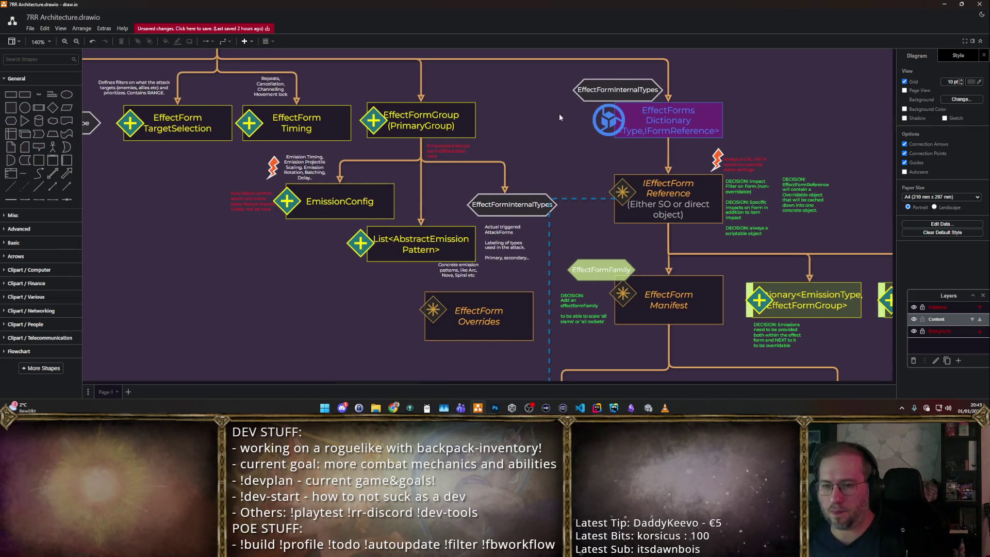
{"action": "scroll", "coordinate": [559, 113], "scroll_direction": "down", "scroll_amount": 1}
{"action": "scroll", "coordinate": [499, 116], "scroll_direction": "right", "scroll_amount": 2}
{"action": "scroll", "coordinate": [403, 99], "scroll_direction": "down", "scroll_amount": 1}
{"action": "scroll", "coordinate": [404, 98], "scroll_direction": "left", "scroll_amount": 1}
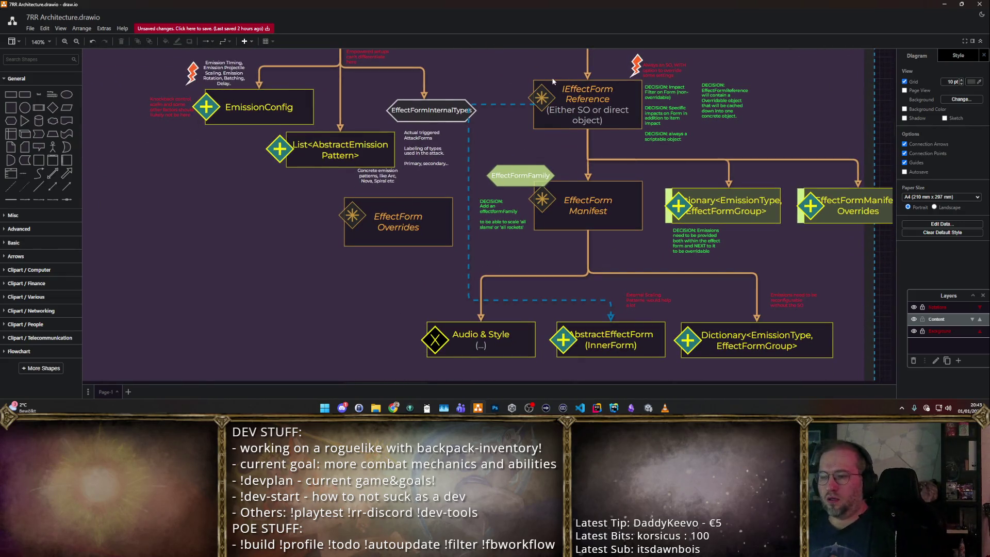
- Reword the red scaling note below EffectForm Manifest to start with 'SOLVABLE:' about external scaling patterns
{"action": "left_click", "coordinate": [651, 300]}
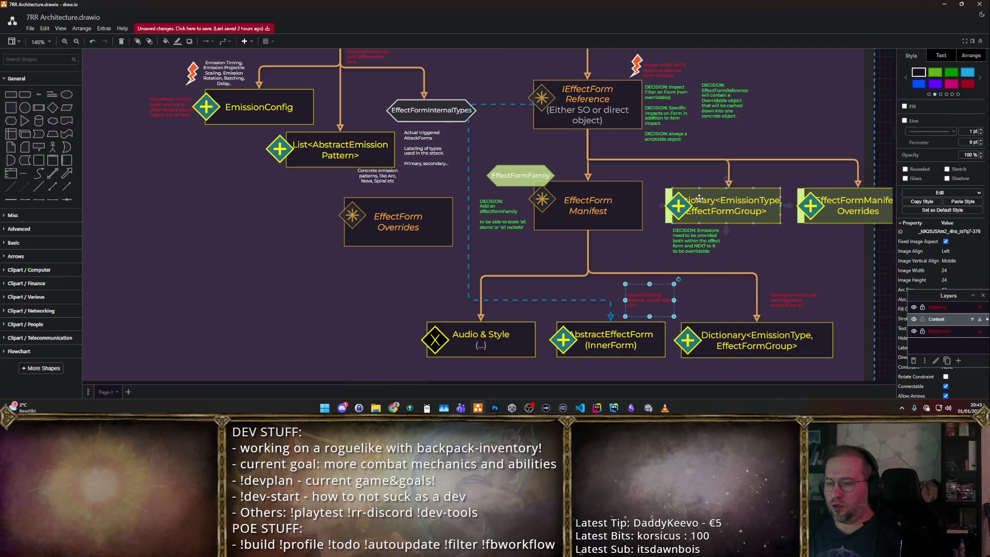
{"action": "scroll", "coordinate": [643, 182], "scroll_direction": "up", "scroll_amount": 2}
{"action": "scroll", "coordinate": [643, 183], "scroll_direction": "right", "scroll_amount": 1}
{"action": "scroll", "coordinate": [643, 182], "scroll_direction": "down", "scroll_amount": 1}
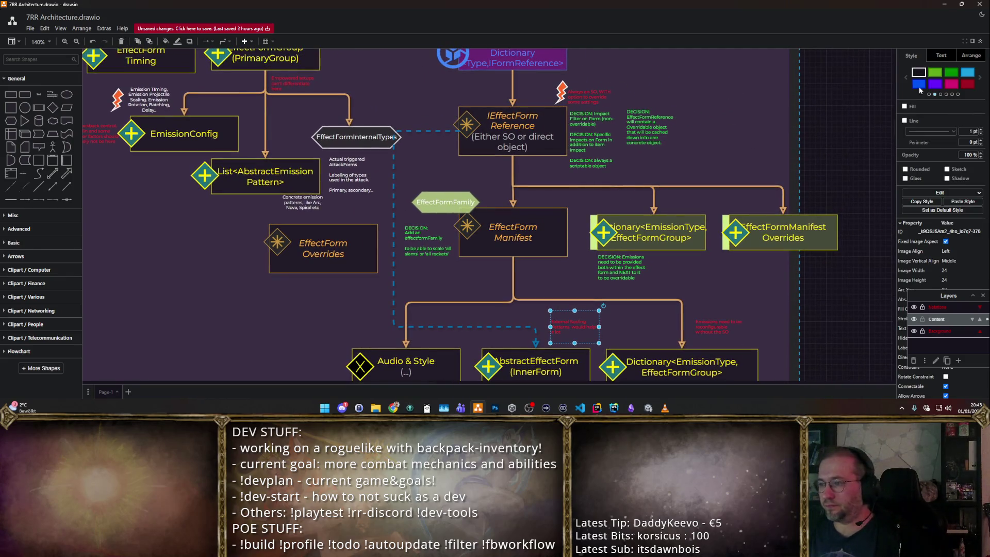
{"action": "double_click", "coordinate": [570, 333]}
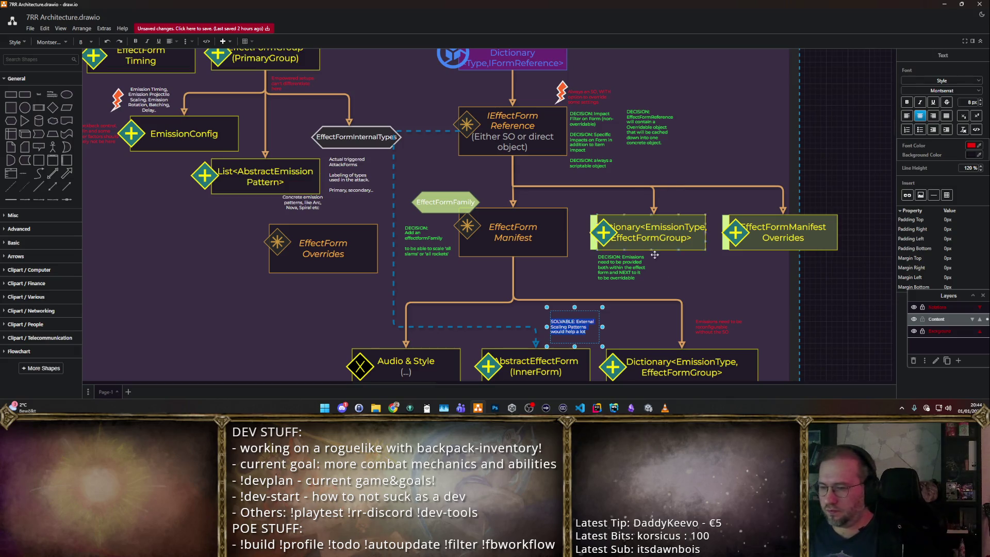
{"action": "double_click", "coordinate": [710, 324]}
- Move the red note above the lower Dictionary block up-left and add a second 'SOLVABLE:' line
{"action": "key", "text": "End"}
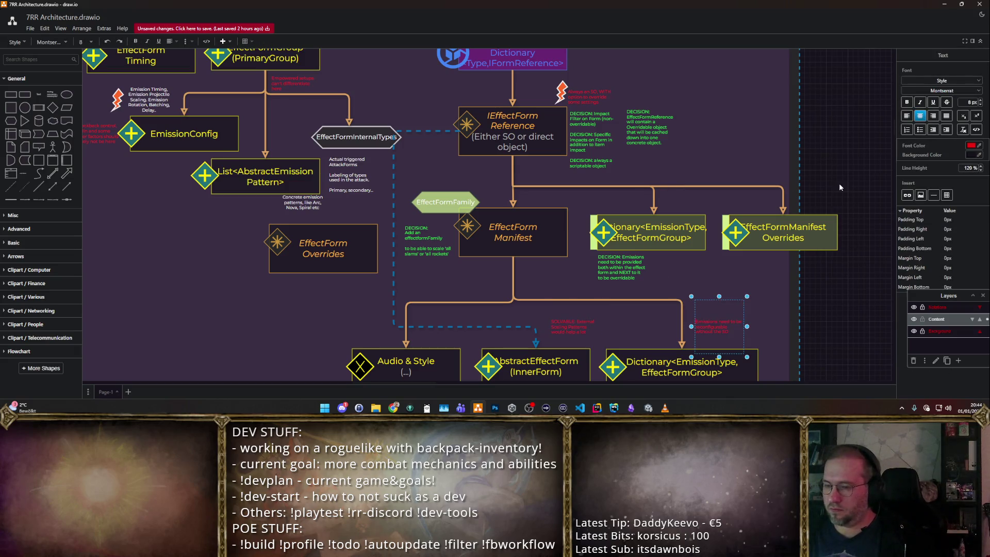
{"action": "type", "text": "ssions"}
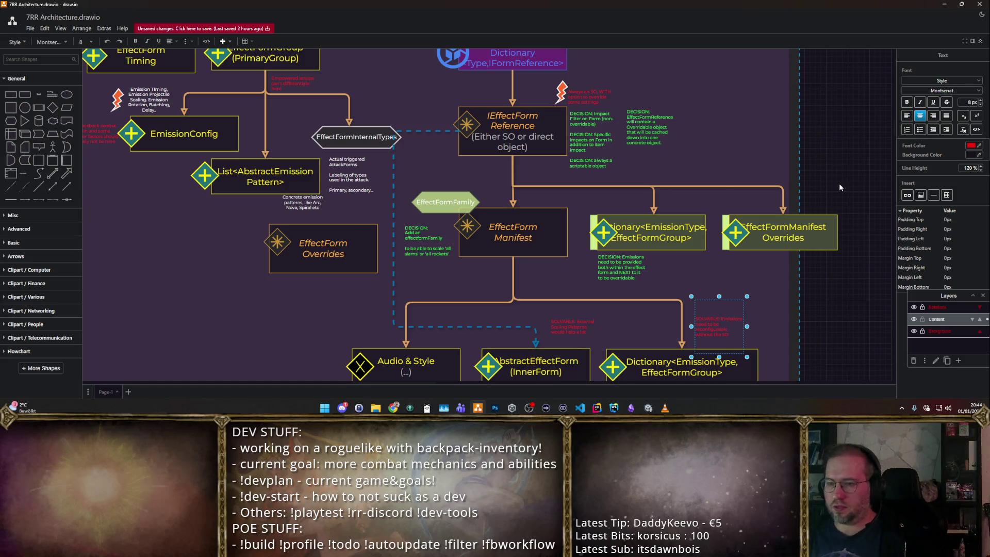
{"action": "key", "text": "Escape"}
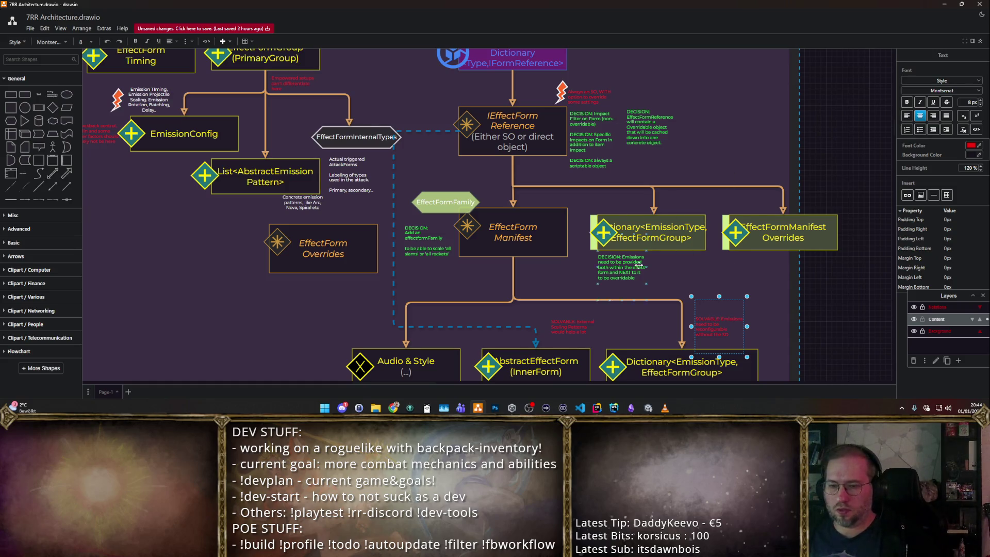
{"action": "left_click_drag", "start_coordinate": [743, 300], "coordinate": [735, 289]}
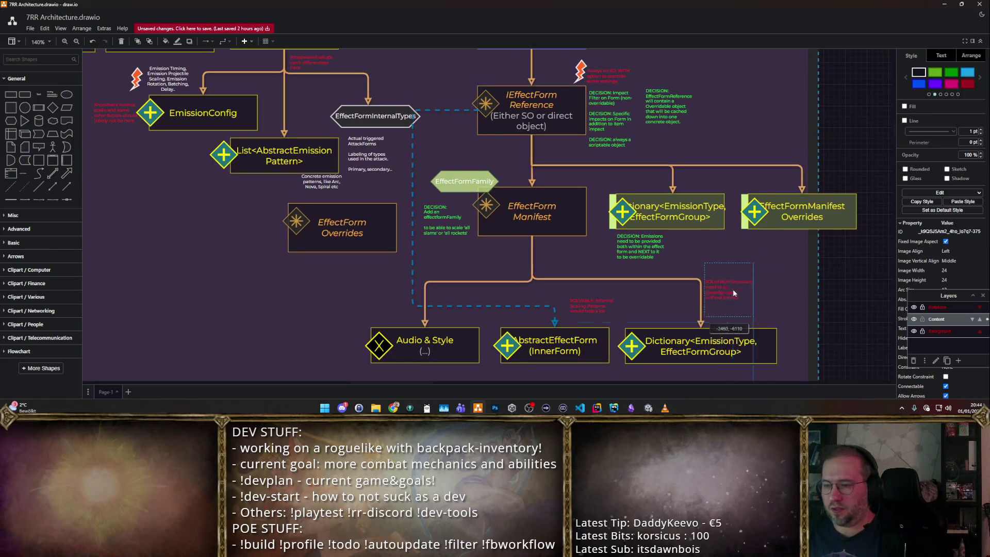
{"action": "double_click", "coordinate": [735, 289]}
{"action": "key", "text": "Return"}
{"action": "key", "text": "Return"}
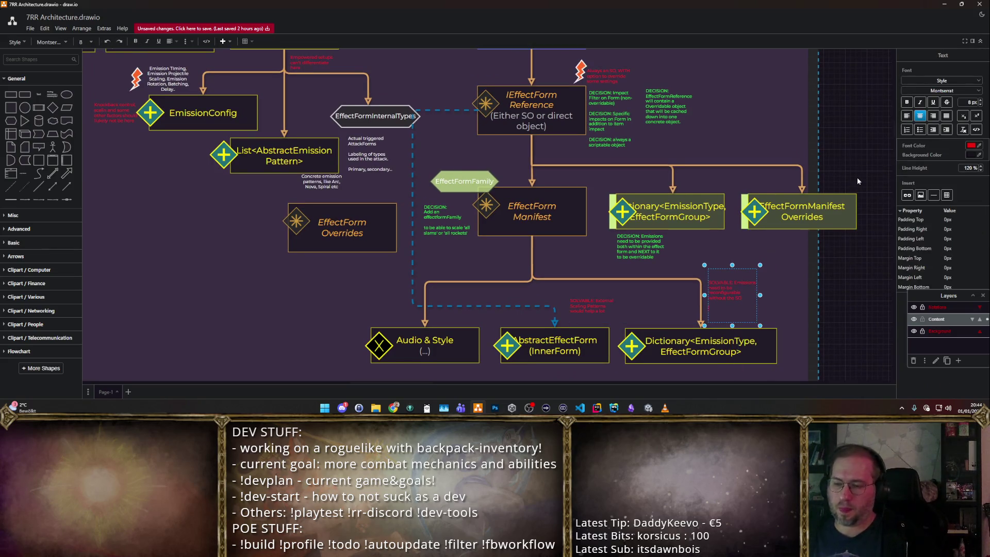
{"action": "type", "text": "WILDCARD"}
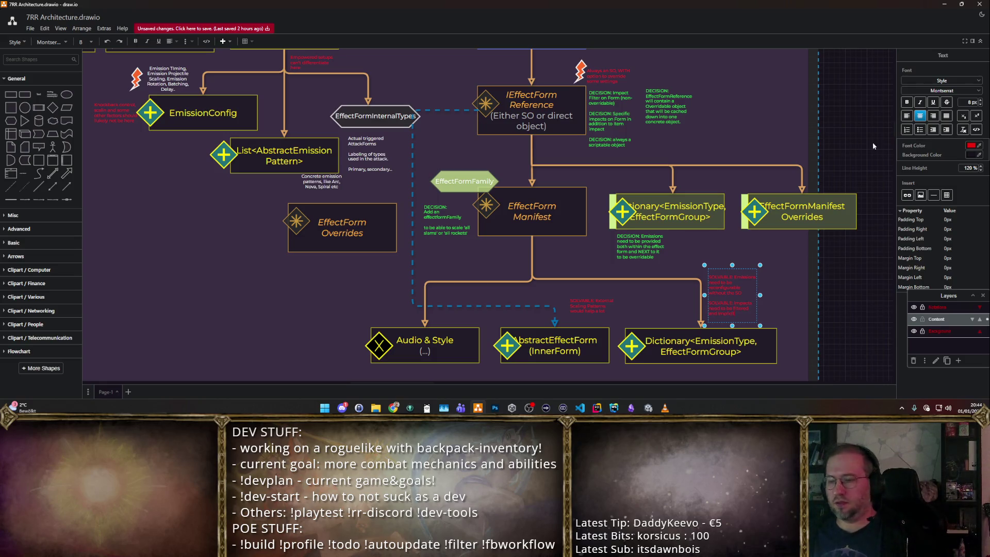
{"action": "mouse_move", "coordinate": [733, 295]}
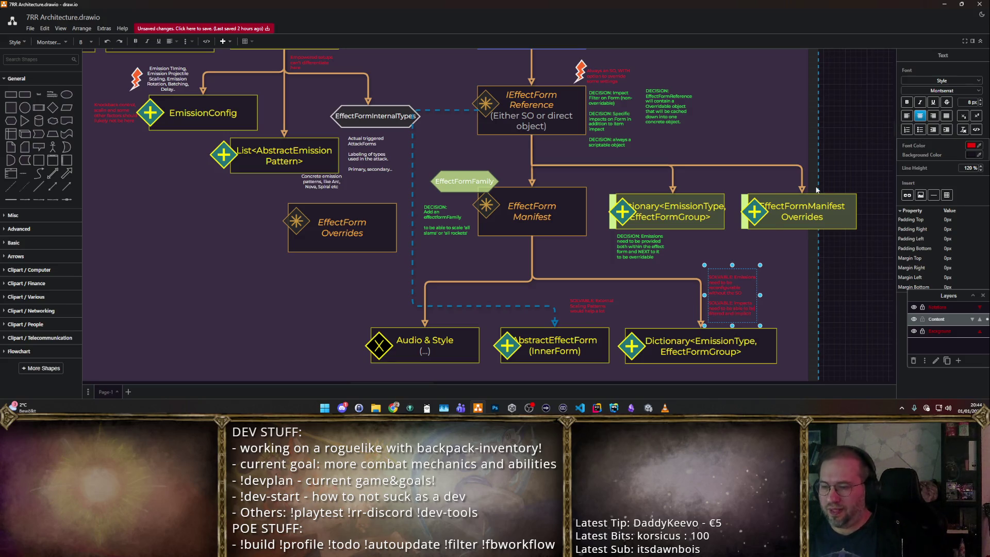
- Reword the red note beside IEffectForm Reference to mention IEffectFormReference
{"action": "left_click", "coordinate": [837, 277]}
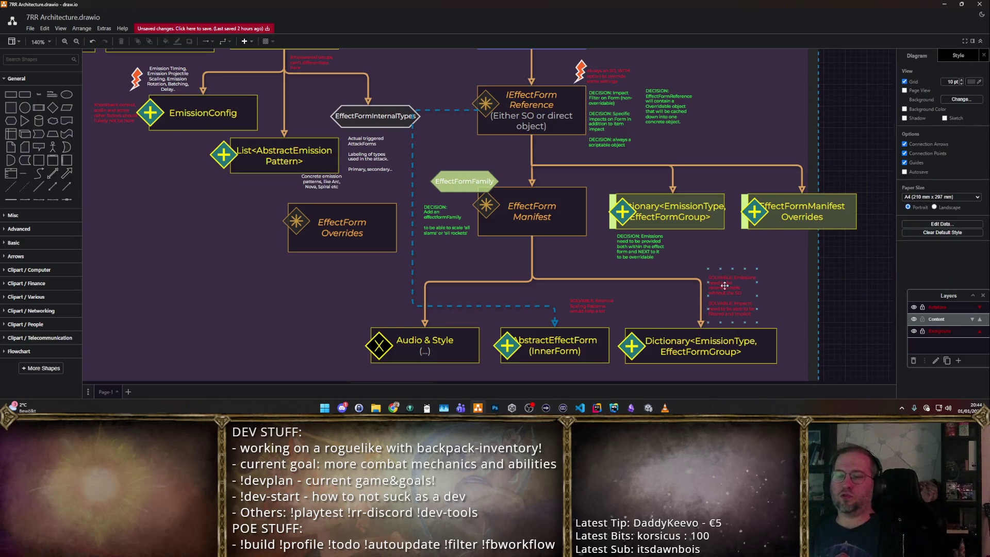
{"action": "scroll", "coordinate": [619, 108], "scroll_direction": "up", "scroll_amount": 2}
{"action": "left_click", "coordinate": [620, 113]}
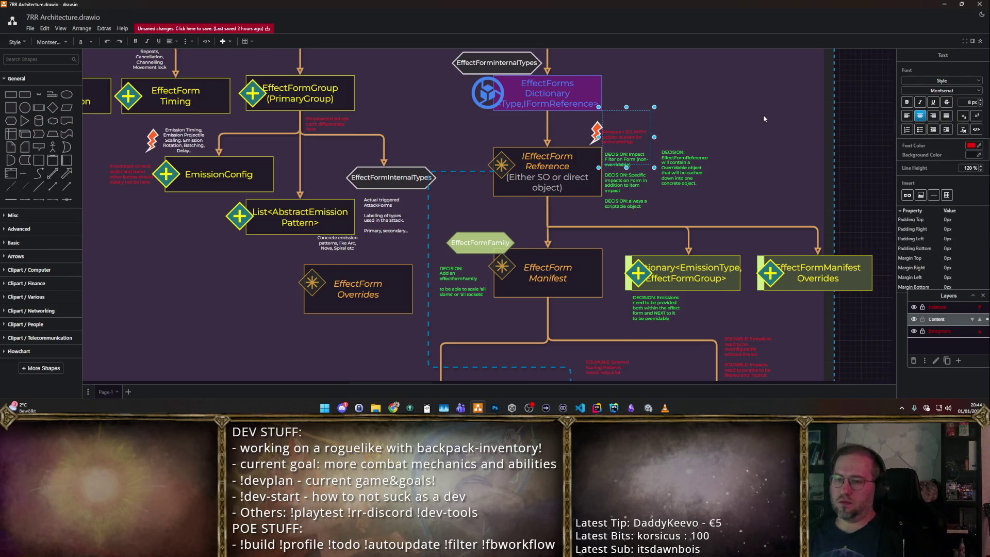
{"action": "type", "text": "IEffectFormReference"}
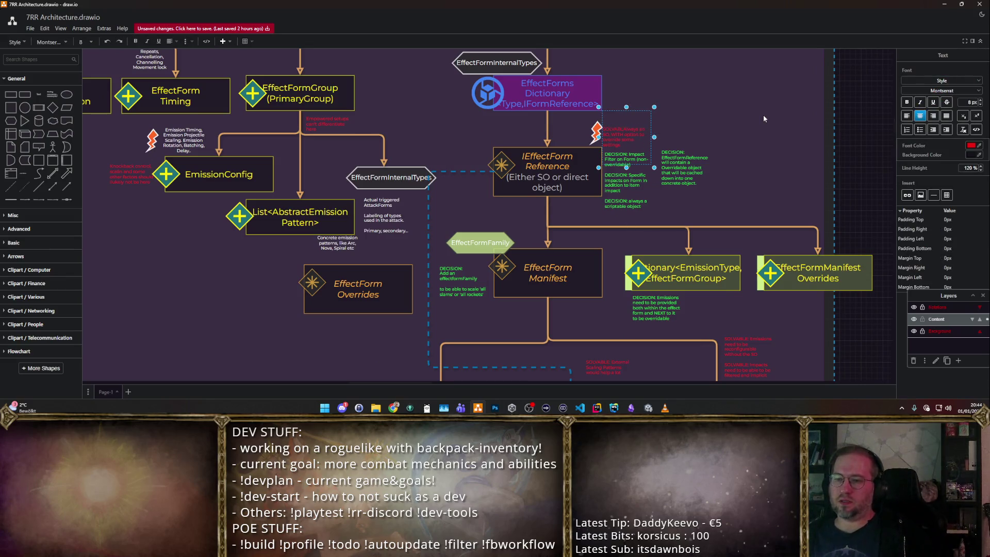
{"action": "left_click", "coordinate": [763, 118]}
{"action": "scroll", "coordinate": [784, 138], "scroll_direction": "down", "scroll_amount": 3}
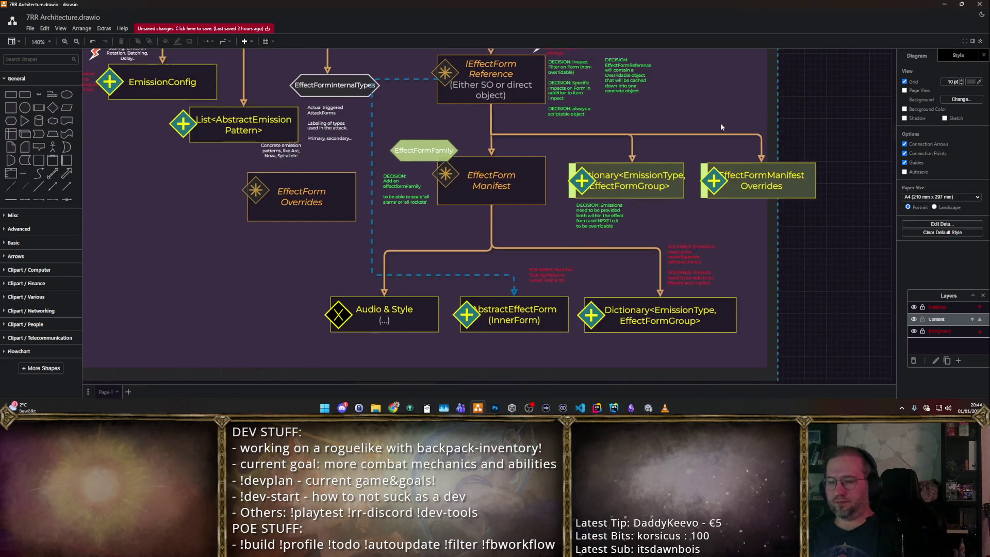
{"action": "scroll", "coordinate": [766, 174], "scroll_direction": "up", "scroll_amount": 2}
{"action": "scroll", "coordinate": [767, 173], "scroll_direction": "up", "scroll_amount": 3}
{"action": "scroll", "coordinate": [753, 219], "scroll_direction": "left", "scroll_amount": 5}
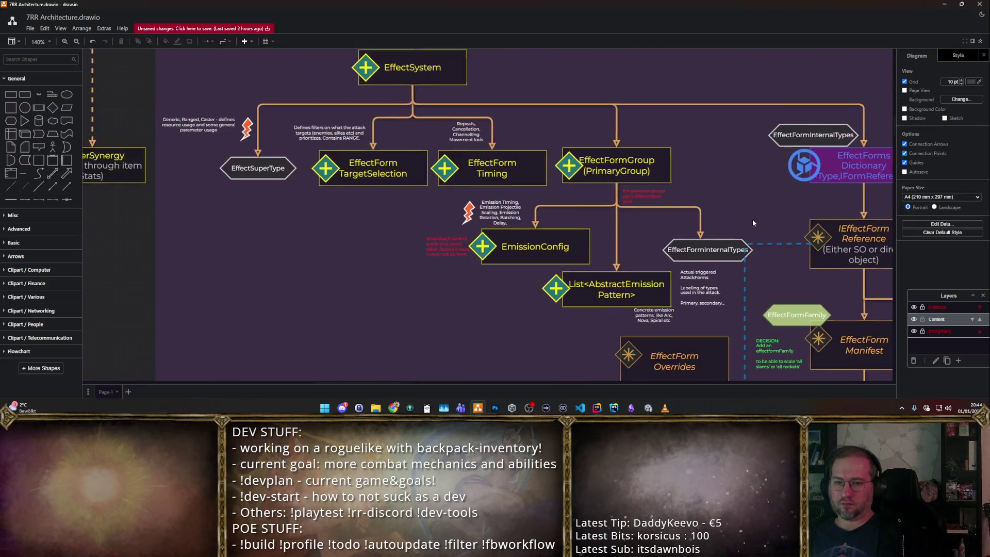
{"action": "scroll", "coordinate": [596, 165], "scroll_direction": "up", "scroll_amount": 1}
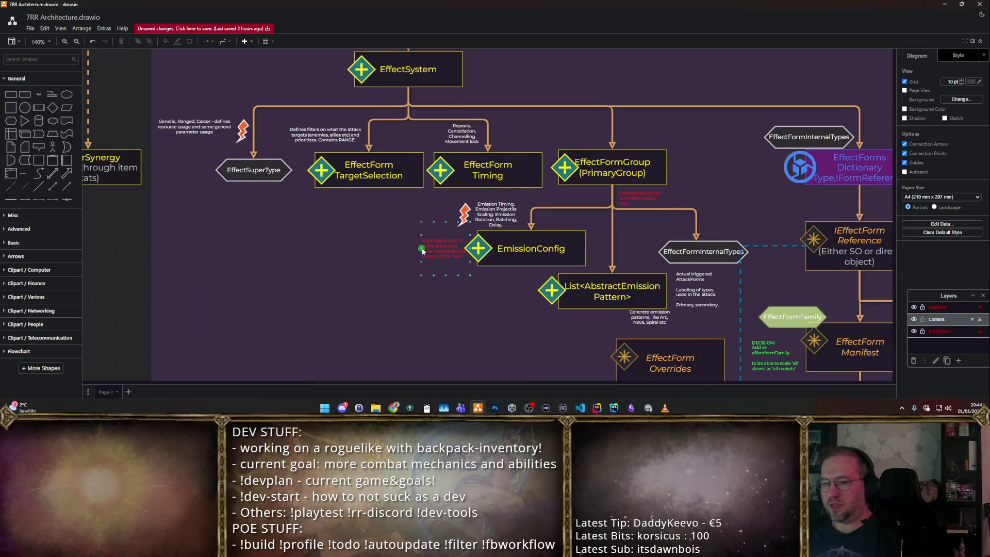
- Select all text of the red knockback note left of EmissionConfig for rewriting
{"action": "left_click", "coordinate": [422, 250]}
{"action": "key", "text": "F2"}
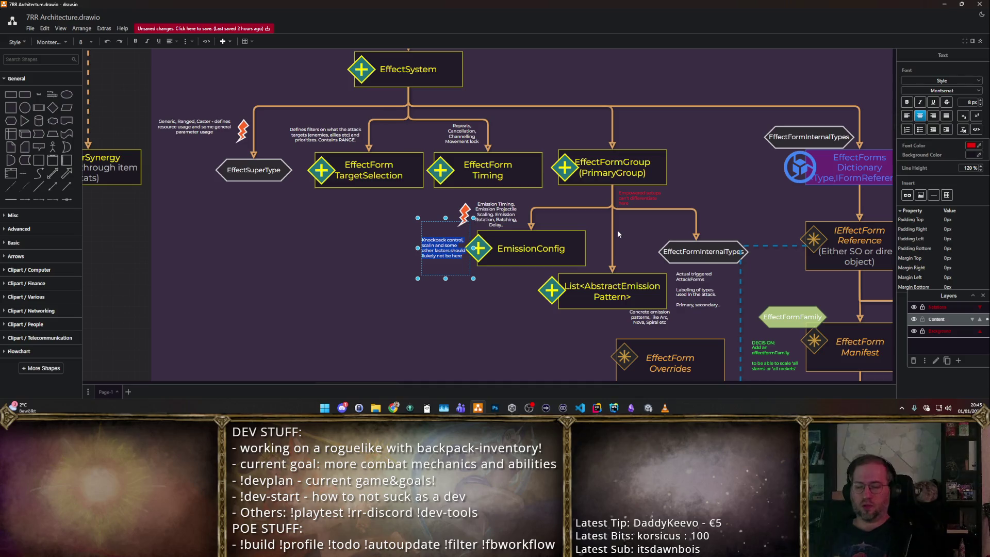
{"action": "left_click_drag", "start_coordinate": [709, 188], "coordinate": [586, 177]}
{"action": "left_click", "coordinate": [587, 177]}
{"action": "scroll", "coordinate": [553, 159], "scroll_direction": "right", "scroll_amount": 4}
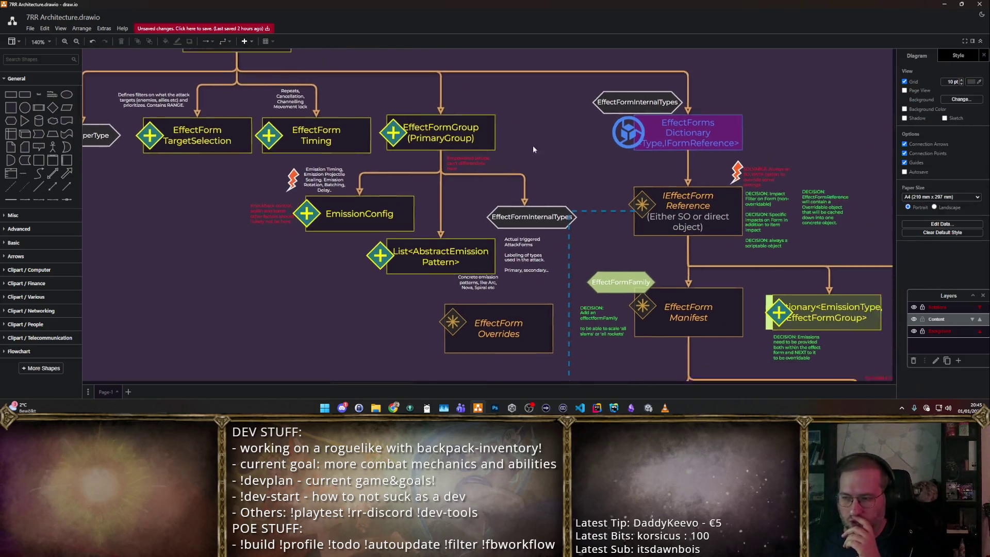
{"action": "scroll", "coordinate": [554, 159], "scroll_direction": "down", "scroll_amount": 2}
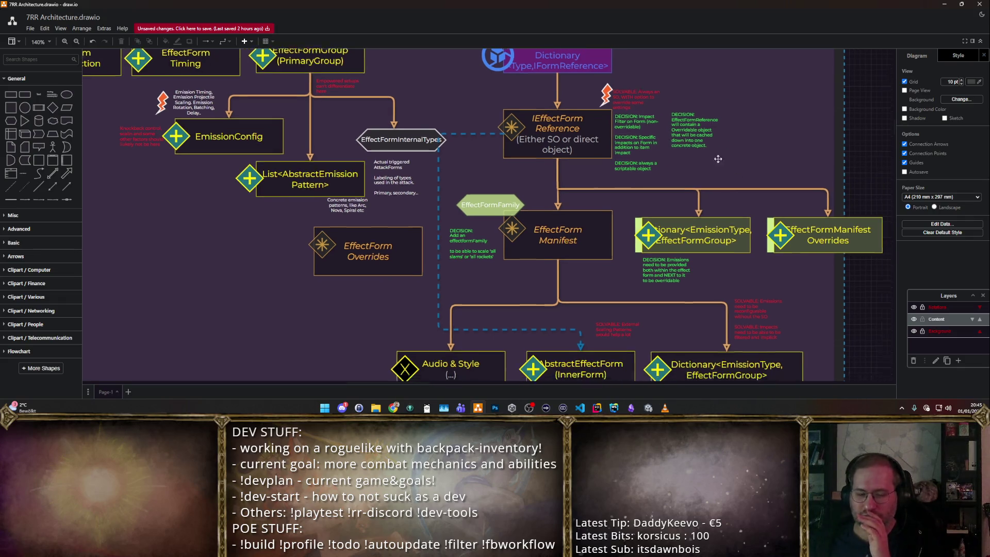
{"action": "scroll", "coordinate": [721, 164], "scroll_direction": "down", "scroll_amount": 1}
{"action": "scroll", "coordinate": [721, 164], "scroll_direction": "right", "scroll_amount": 1}
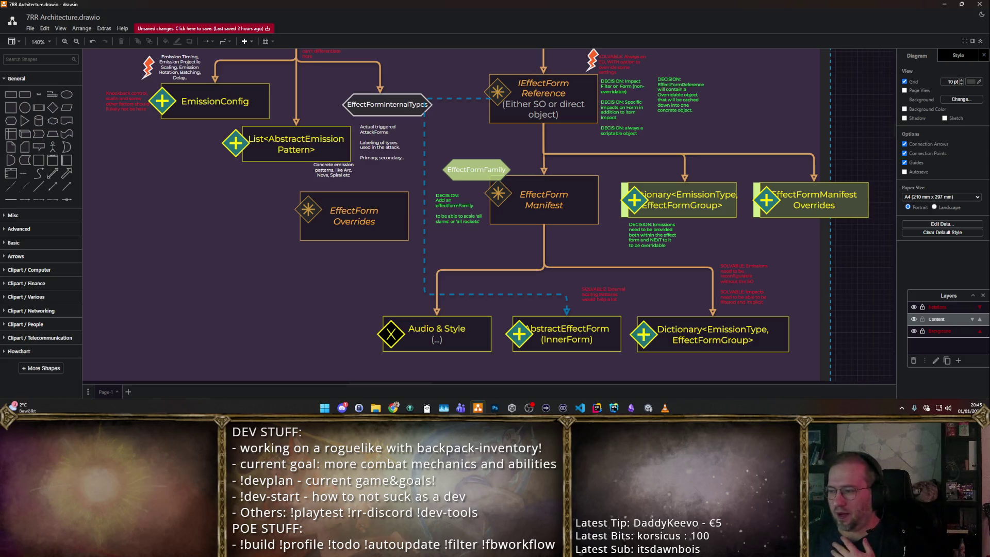
{"action": "key", "text": "alt+Tab"}
{"action": "key", "text": "alt+Tab"}
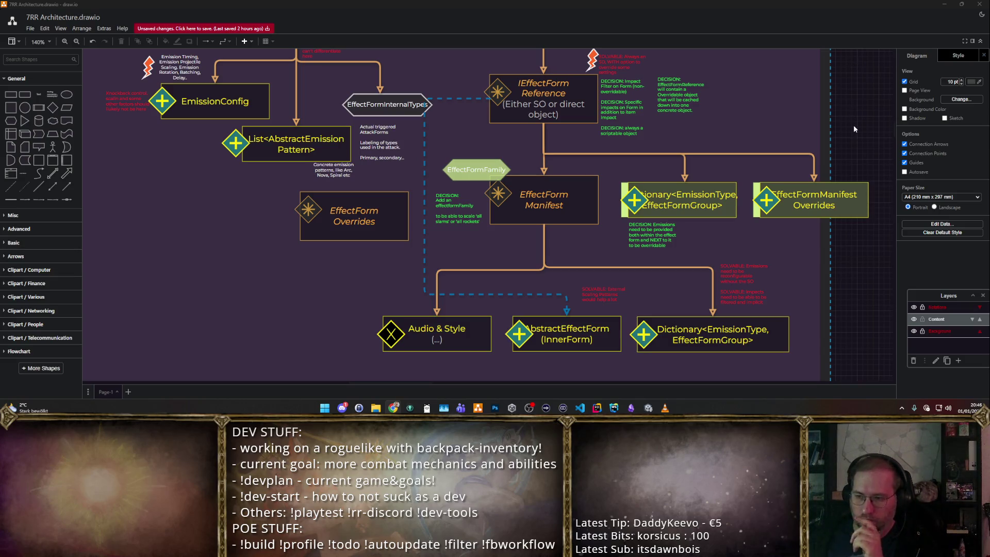
{"action": "left_click_drag", "start_coordinate": [858, 117], "coordinate": [846, 165]}
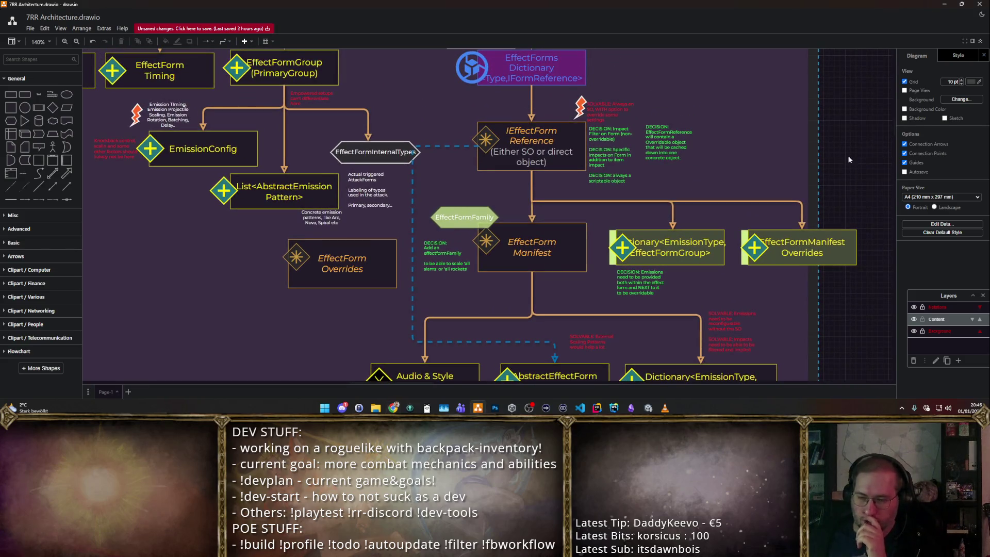
- Re-route the connector below EffectForm Manifest by nudging its horizontal branch
{"action": "left_click", "coordinate": [586, 316]}
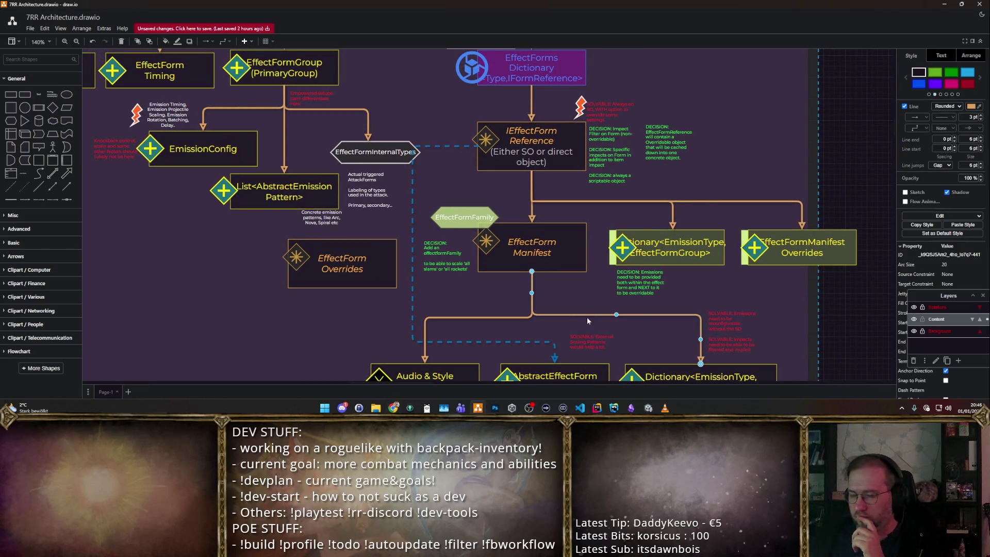
{"action": "left_click_drag", "start_coordinate": [623, 320], "coordinate": [620, 319]}
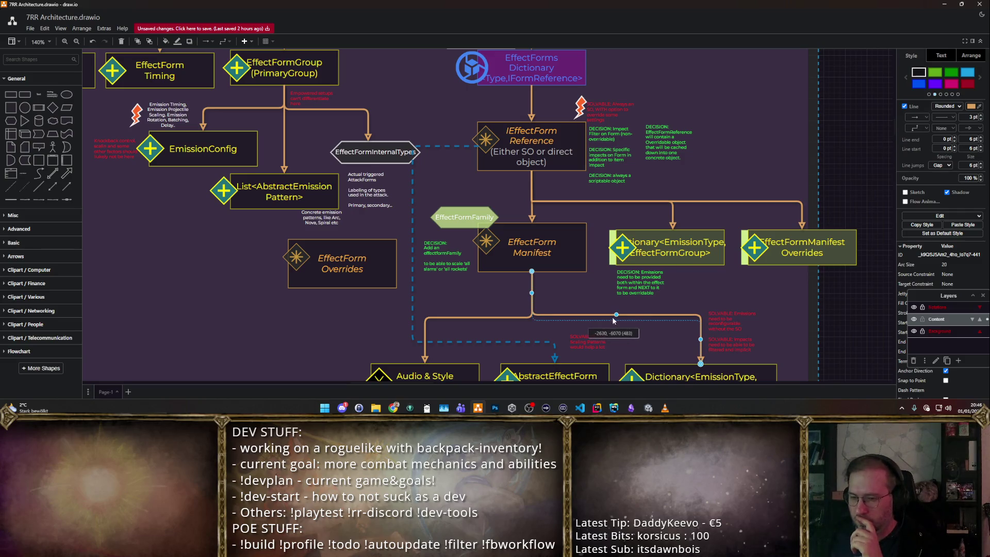
{"action": "left_click", "coordinate": [501, 317]}
{"action": "left_click_drag", "start_coordinate": [480, 317], "coordinate": [483, 320]}
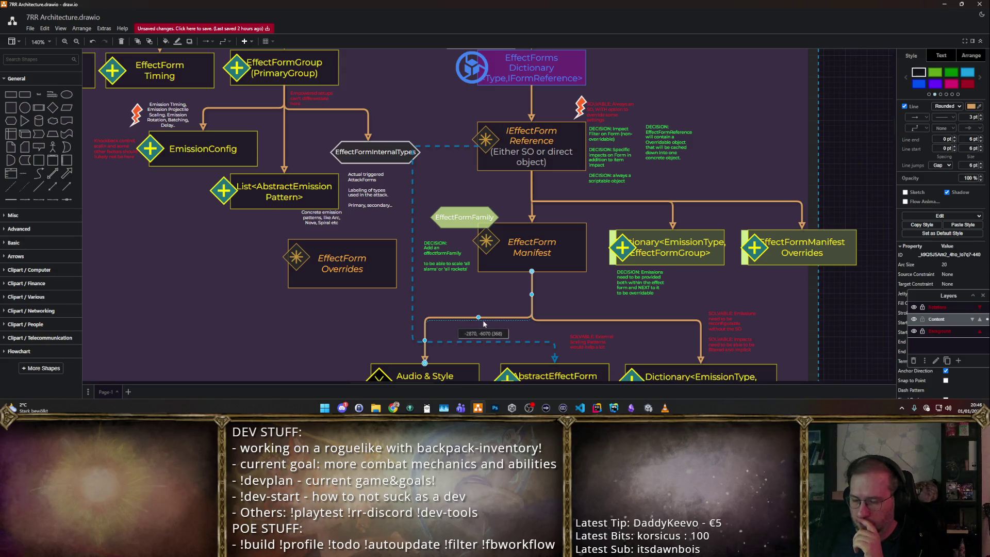
{"action": "left_click", "coordinate": [594, 300]}
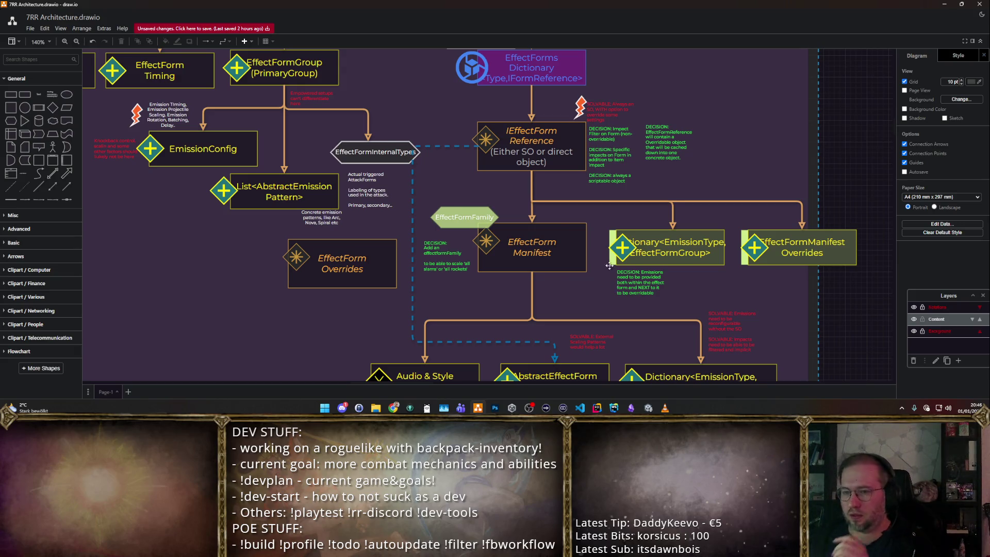
{"action": "scroll", "coordinate": [608, 271], "scroll_direction": "up", "scroll_amount": 2}
- Paste a duplicate of the EffectFormInternalTypes hexagon label into the diagram
{"action": "key", "text": "ctrl+v"}
{"action": "left_click", "coordinate": [408, 110]}
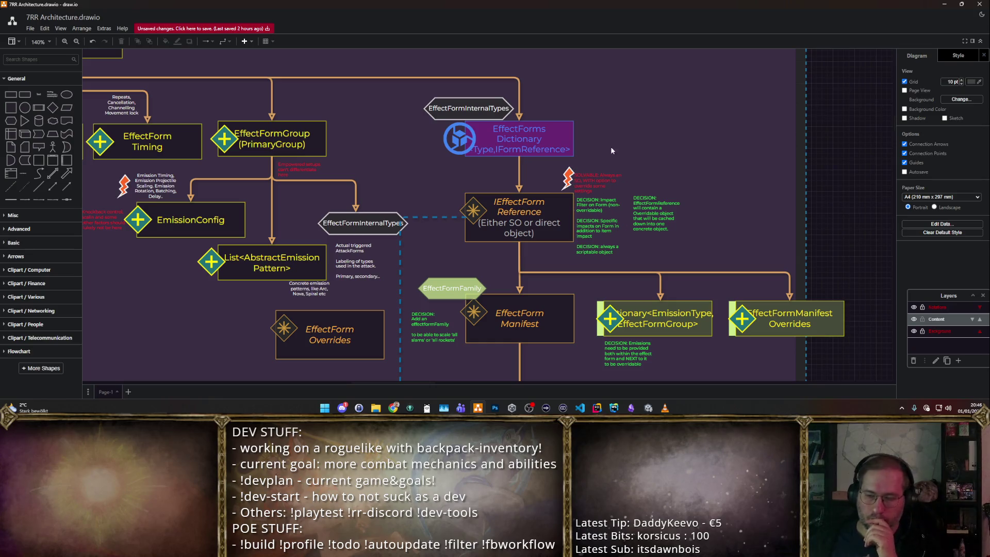
{"action": "left_click", "coordinate": [486, 103]}
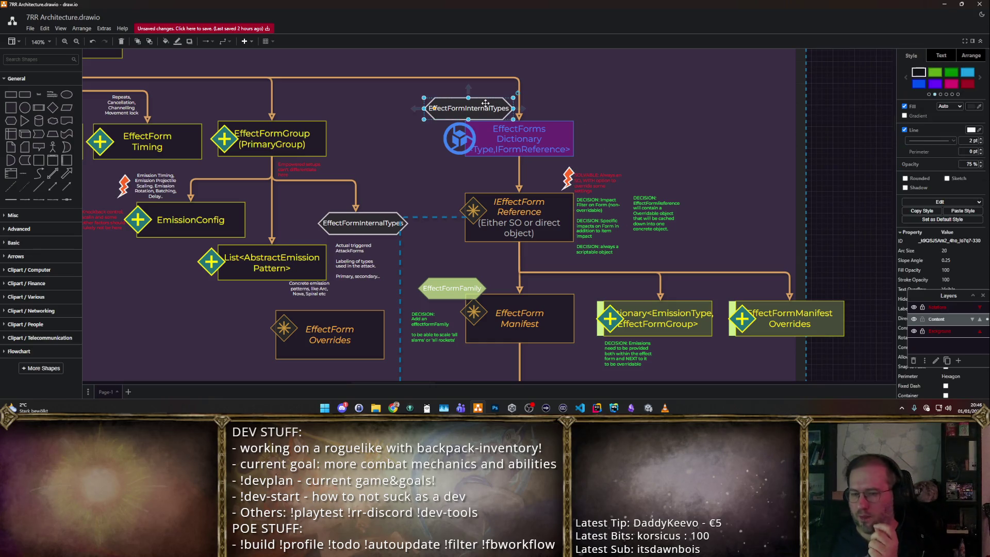
{"action": "left_click", "coordinate": [517, 294]}
{"action": "left_click", "coordinate": [477, 108]}
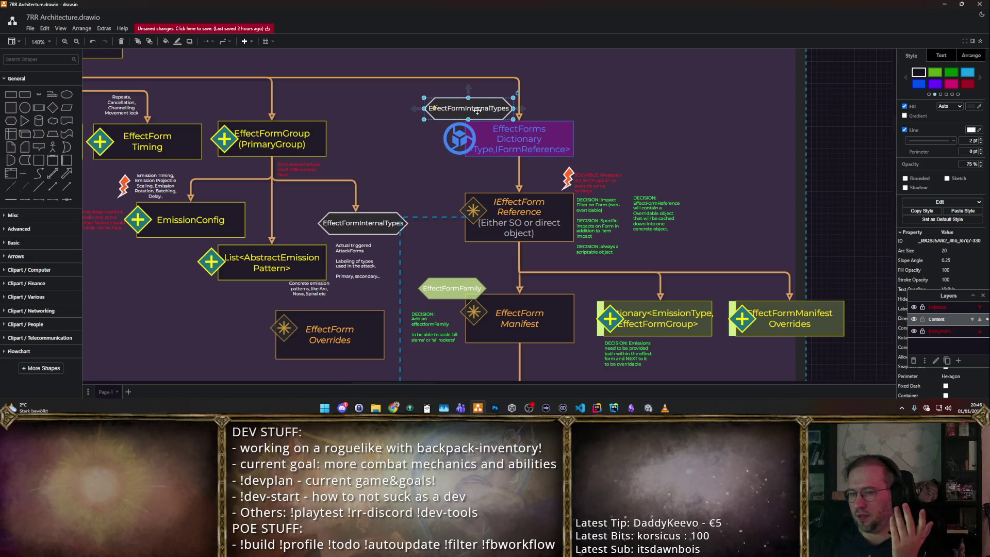
{"action": "double_click", "coordinate": [478, 113]}
{"action": "scroll", "coordinate": [572, 254], "scroll_direction": "down", "scroll_amount": 3}
{"action": "left_click", "coordinate": [611, 337]}
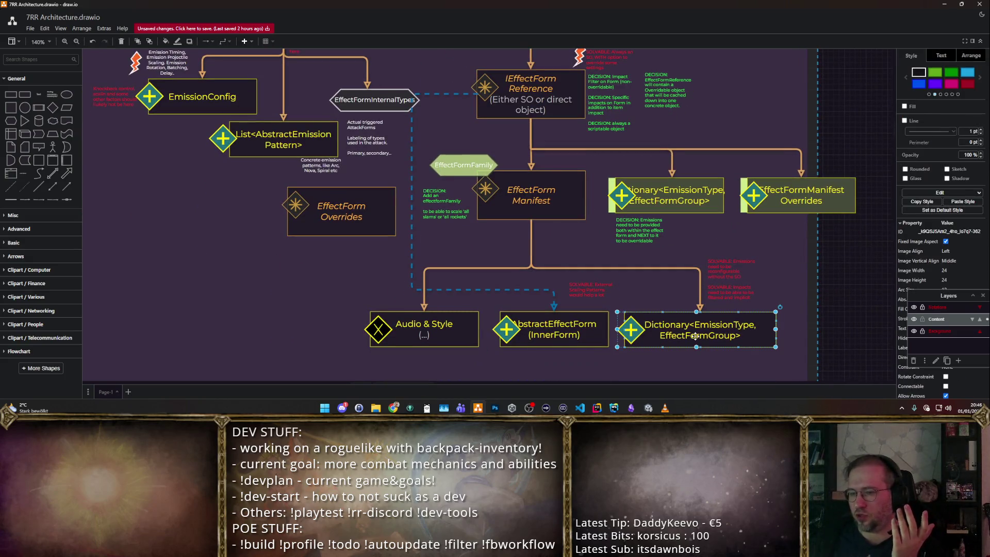
{"action": "scroll", "coordinate": [579, 221], "scroll_direction": "up", "scroll_amount": 1}
{"action": "scroll", "coordinate": [601, 145], "scroll_direction": "down", "scroll_amount": 2}
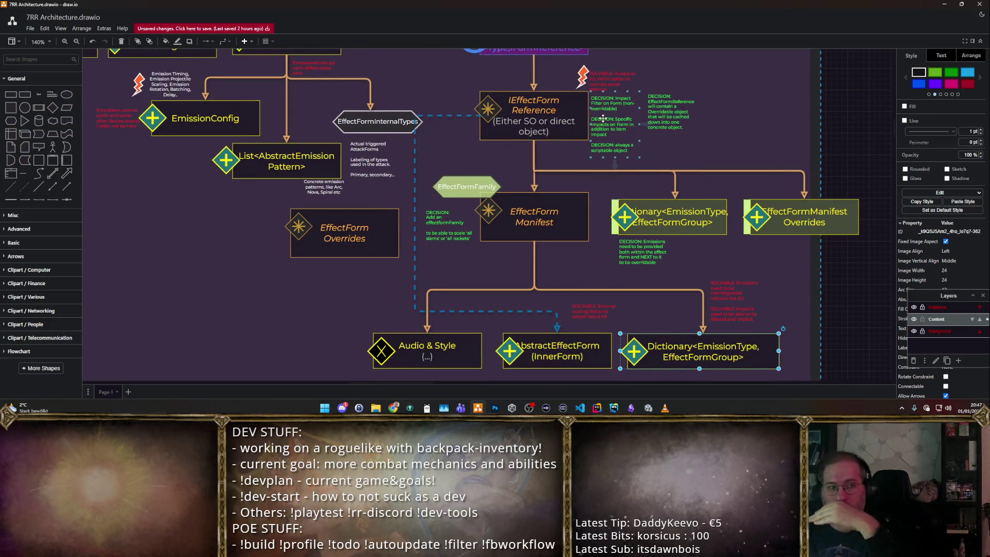
{"action": "scroll", "coordinate": [480, 232], "scroll_direction": "up", "scroll_amount": 1}
{"action": "scroll", "coordinate": [479, 232], "scroll_direction": "up", "scroll_amount": 1}
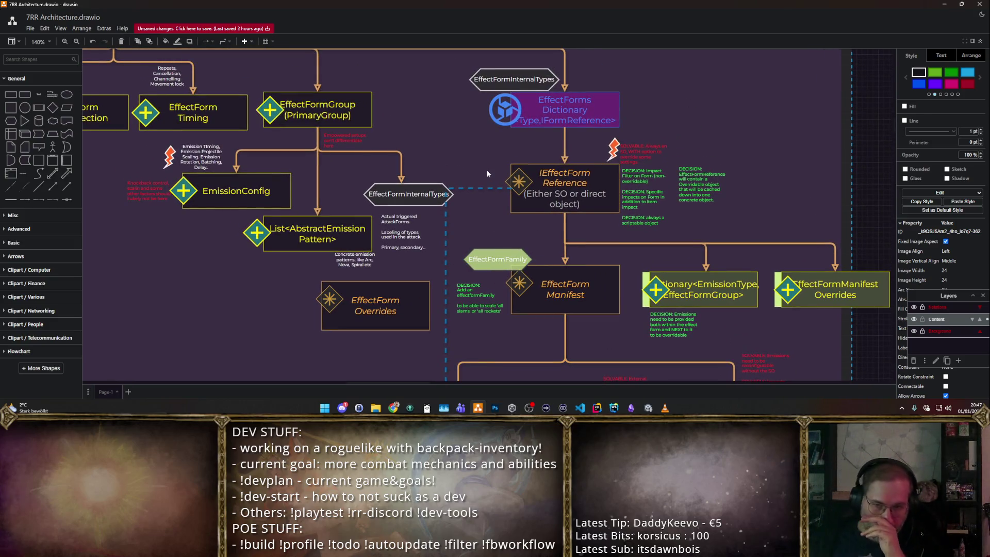
{"action": "scroll", "coordinate": [622, 286], "scroll_direction": "up", "scroll_amount": 3}
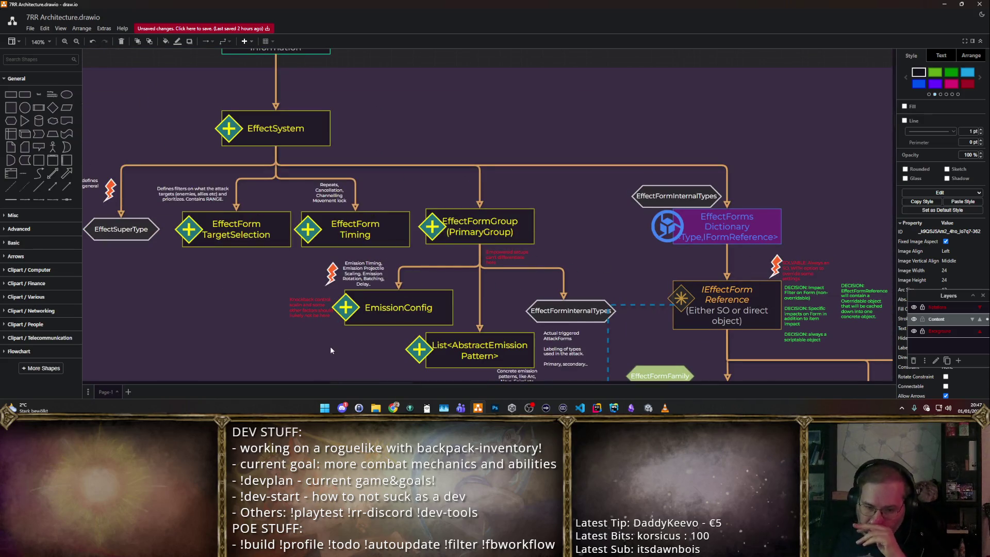
{"action": "left_click_drag", "start_coordinate": [336, 334], "coordinate": [486, 298]}
{"action": "scroll", "coordinate": [487, 295], "scroll_direction": "up", "scroll_amount": 3}
{"action": "scroll", "coordinate": [464, 287], "scroll_direction": "up", "scroll_amount": 1}
- Review the red knockback note, then switch to the EffectSystem code in JetBrains Rider
{"action": "left_click", "coordinate": [468, 288]}
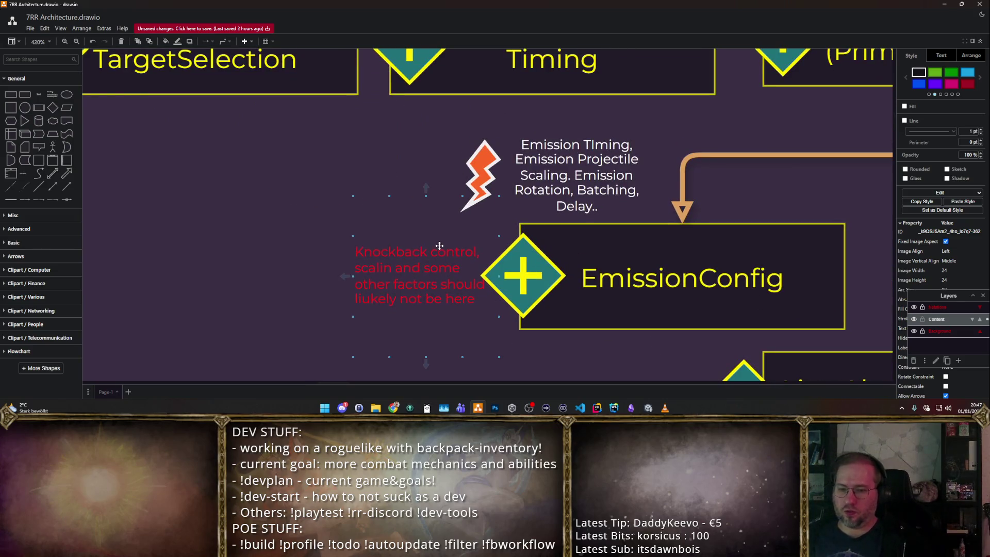
{"action": "left_click", "coordinate": [267, 211]}
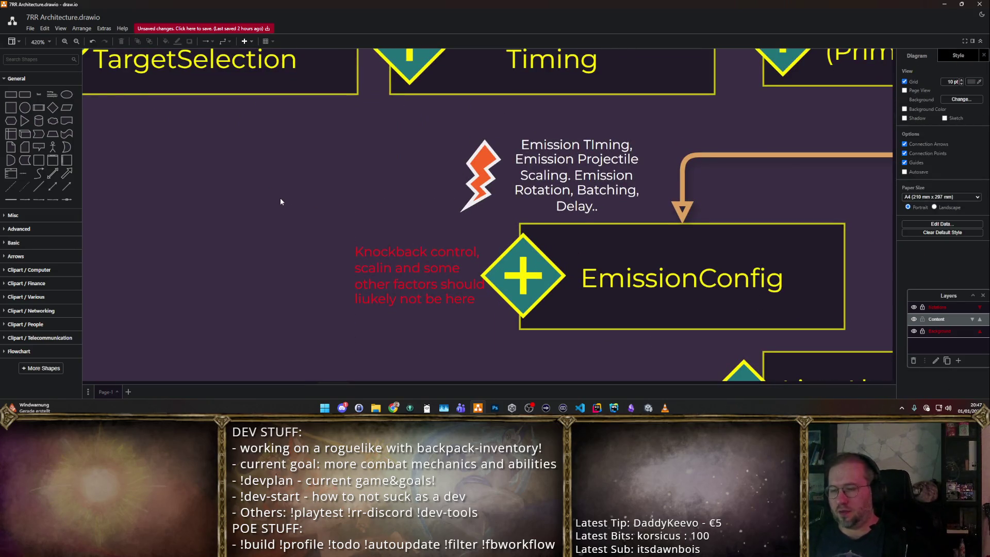
{"action": "scroll", "coordinate": [280, 198], "scroll_direction": "down", "scroll_amount": 3}
{"action": "scroll", "coordinate": [281, 197], "scroll_direction": "down", "scroll_amount": 2}
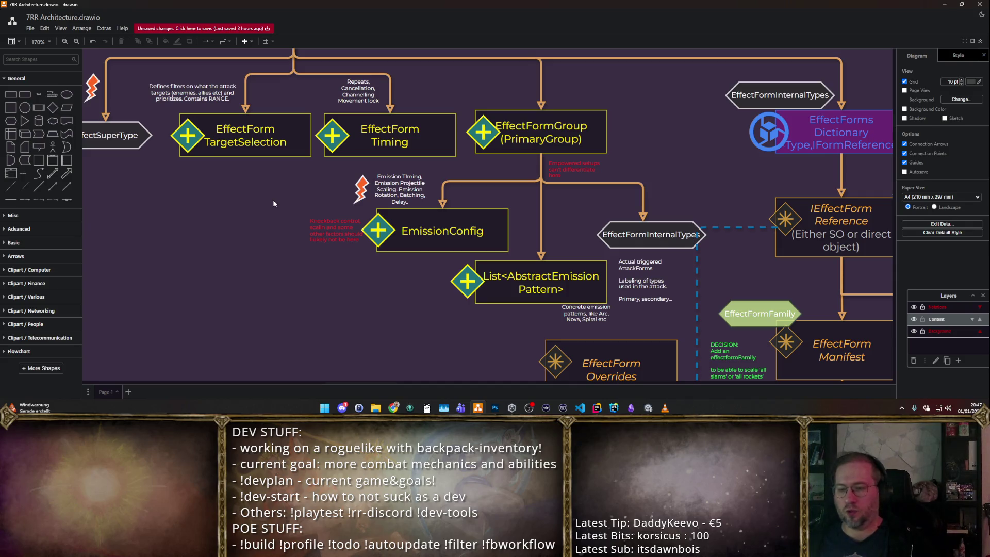
{"action": "scroll", "coordinate": [514, 163], "scroll_direction": "right", "scroll_amount": 5}
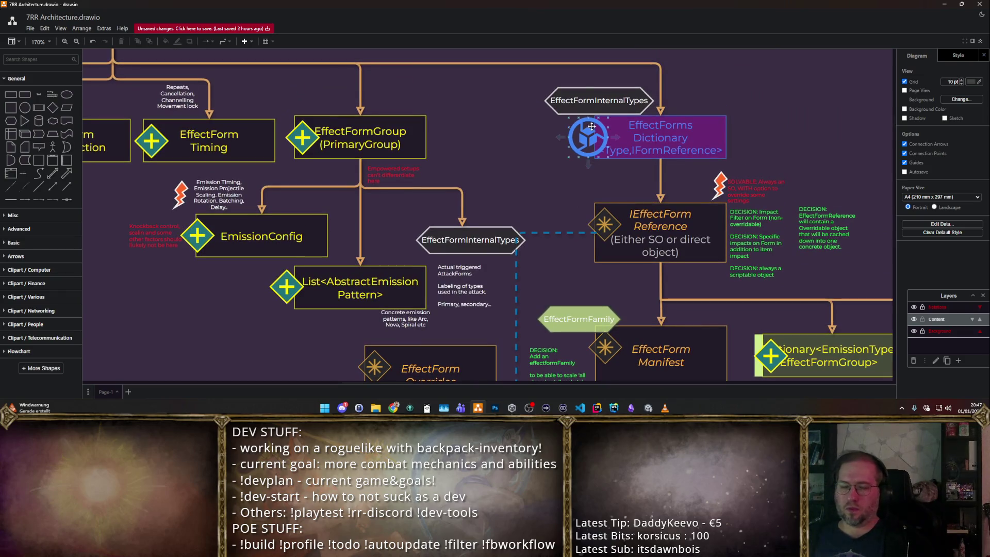
{"action": "mouse_move", "coordinate": [598, 100]}
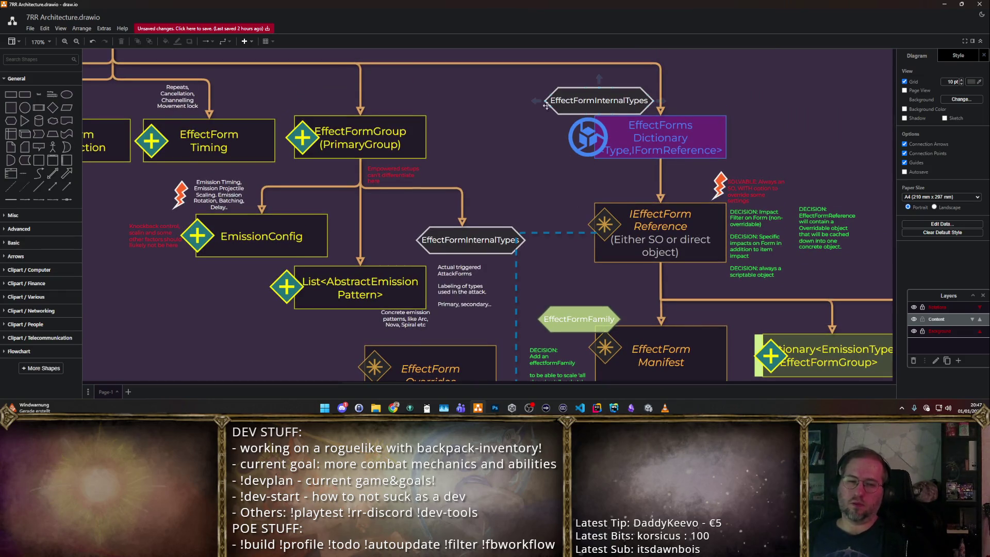
{"action": "left_click", "coordinate": [597, 408]}
{"action": "left_click", "coordinate": [596, 248]}
{"action": "scroll", "coordinate": [574, 240], "scroll_direction": "up", "scroll_amount": 5}
{"action": "scroll", "coordinate": [546, 221], "scroll_direction": "up", "scroll_amount": 5}
{"action": "scroll", "coordinate": [549, 212], "scroll_direction": "down", "scroll_amount": 3}
{"action": "scroll", "coordinate": [554, 203], "scroll_direction": "down", "scroll_amount": 3}
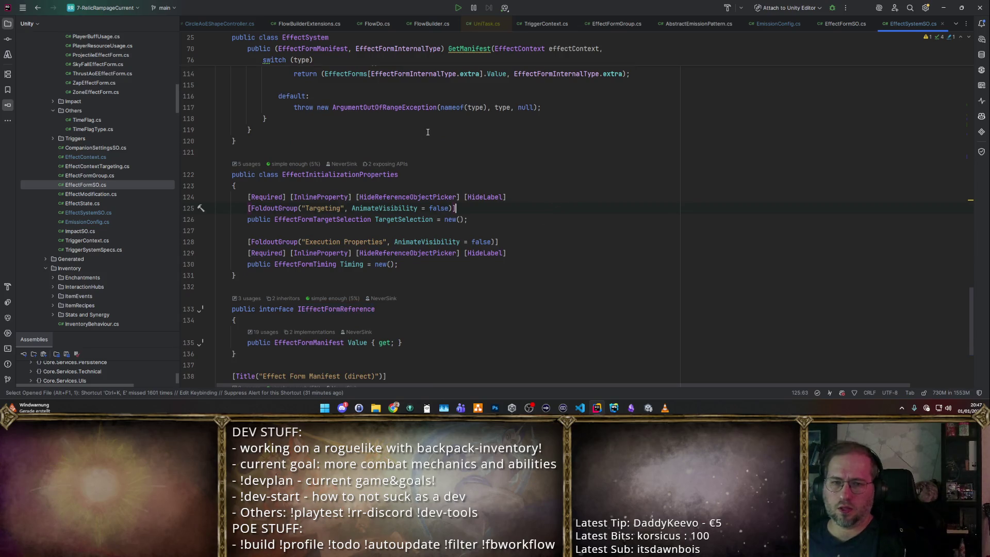
- Open EffectSystemSO via Search Everywhere, check EffectInitializationProperties, and return to draw.io
{"action": "key", "text": "alt+shift+t"}
{"action": "type", "text": "EffectSystemSO"}
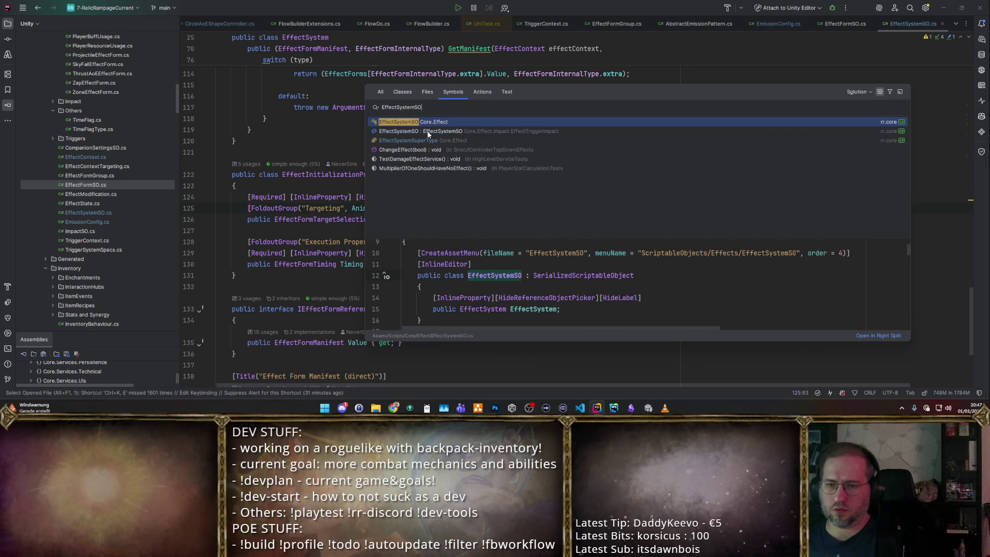
{"action": "key", "text": "Return"}
{"action": "scroll", "coordinate": [427, 132], "scroll_direction": "down", "scroll_amount": 3}
{"action": "scroll", "coordinate": [418, 144], "scroll_direction": "down", "scroll_amount": 6}
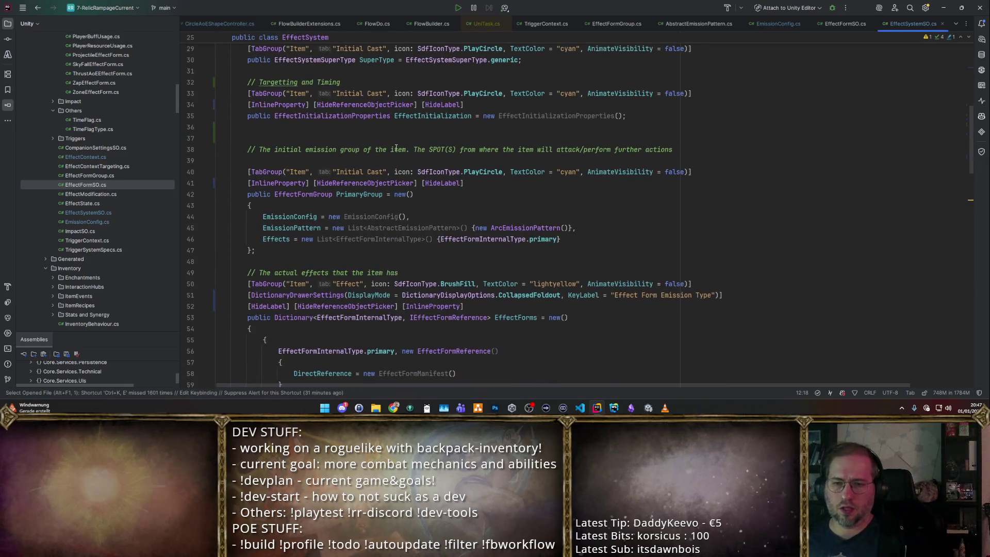
{"action": "left_click", "coordinate": [335, 118], "text": "ctrl"}
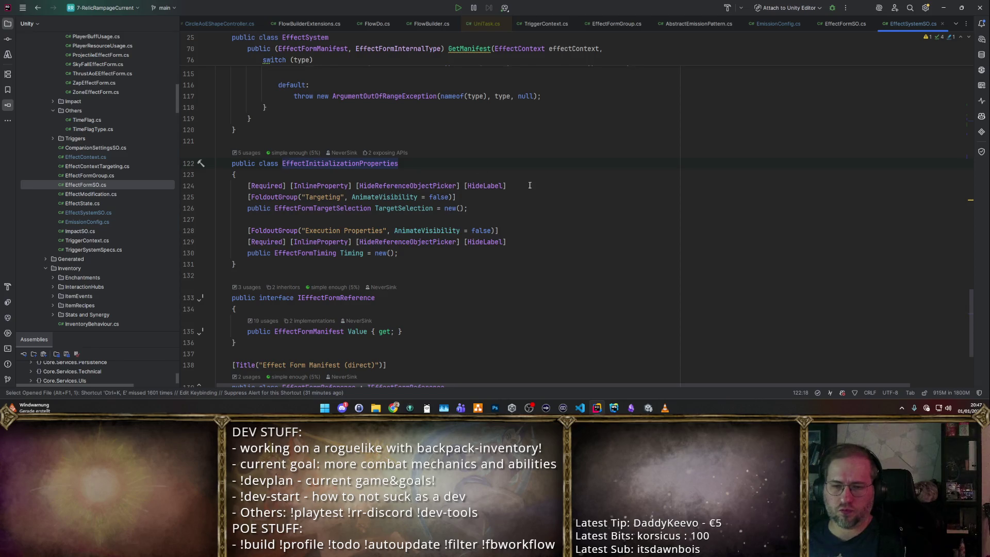
{"action": "key", "text": "ctrl+alt+Left"}
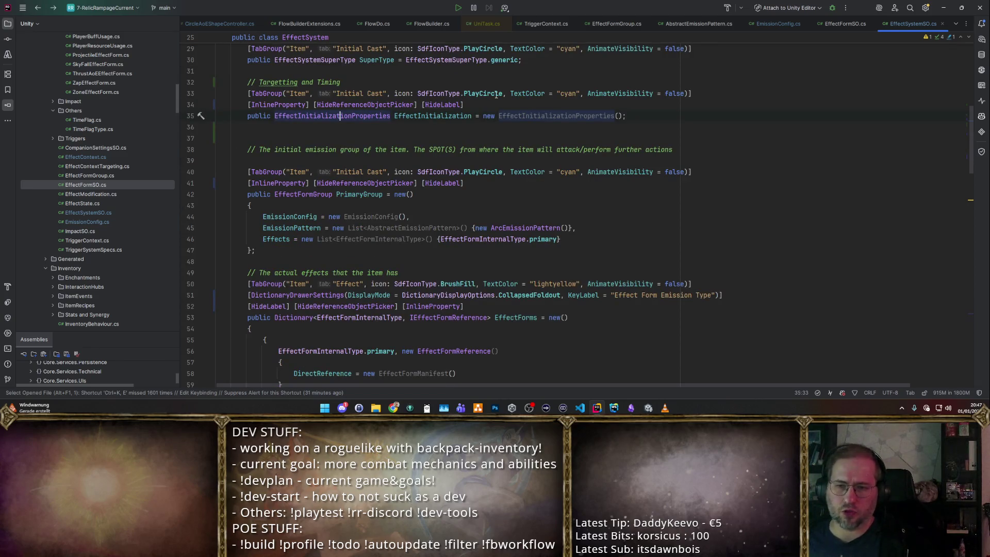
{"action": "key", "text": "alt+Tab"}
{"action": "scroll", "coordinate": [553, 183], "scroll_direction": "up", "scroll_amount": 3}
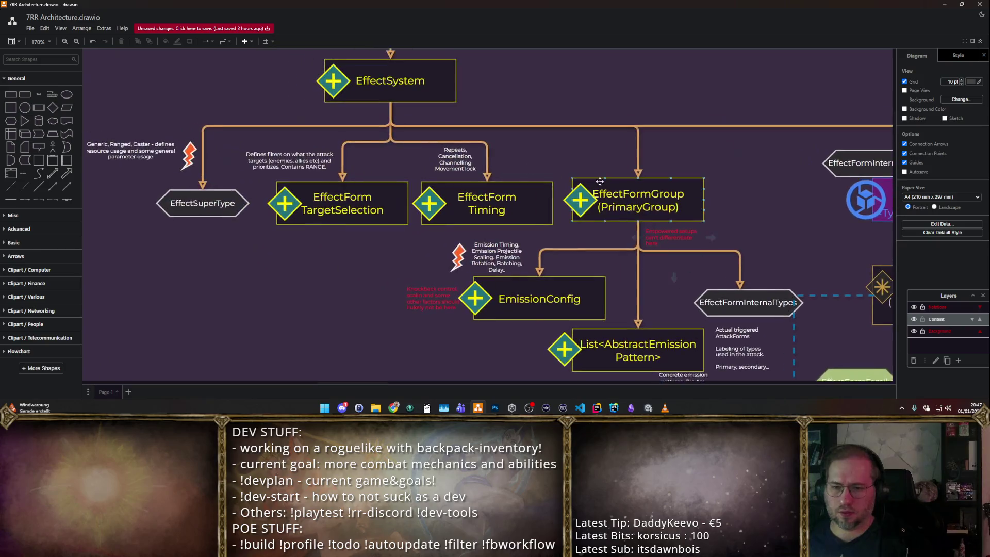
{"action": "scroll", "coordinate": [554, 183], "scroll_direction": "left", "scroll_amount": 5}
- Place the green DECISION note beside EffectForm Timing and rewrite it: the two forms need no containing superobject
{"action": "left_click", "coordinate": [244, 177]}
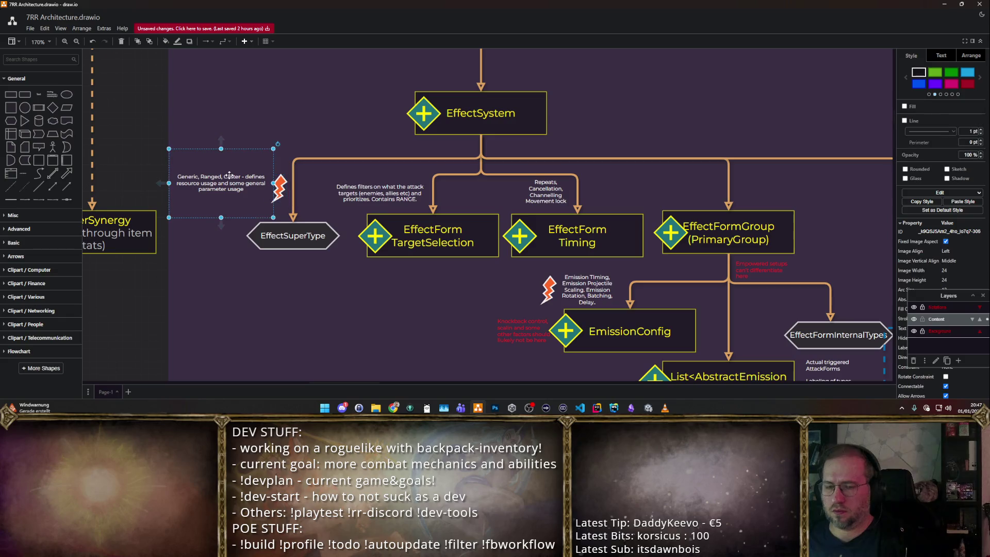
{"action": "left_click", "coordinate": [280, 188]}
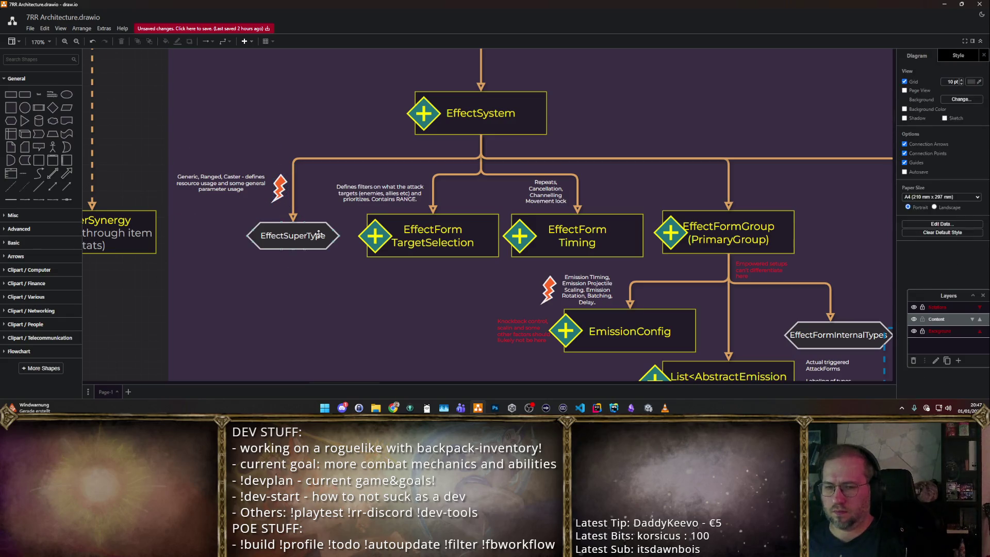
{"action": "left_click", "coordinate": [754, 263]}
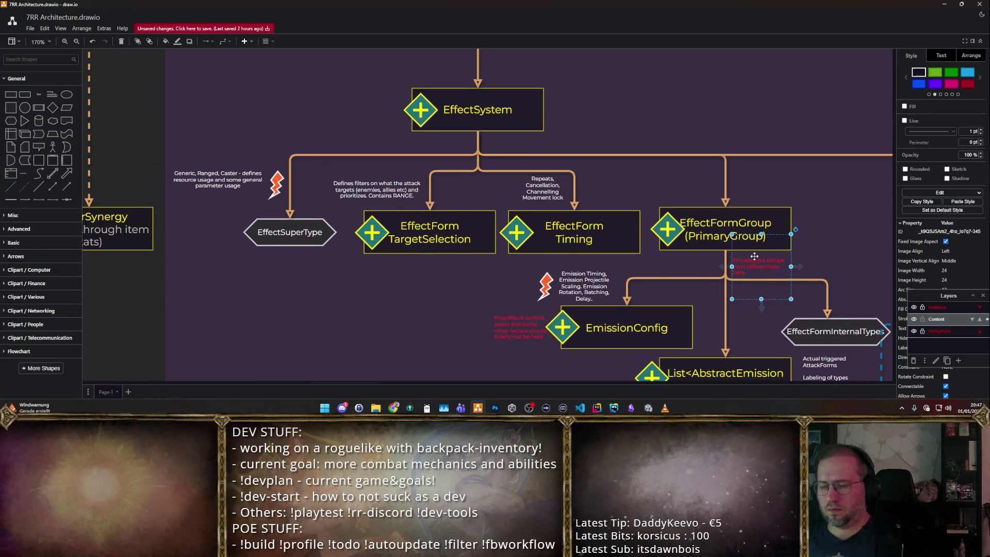
{"action": "scroll", "coordinate": [482, 202], "scroll_direction": "right", "scroll_amount": 10}
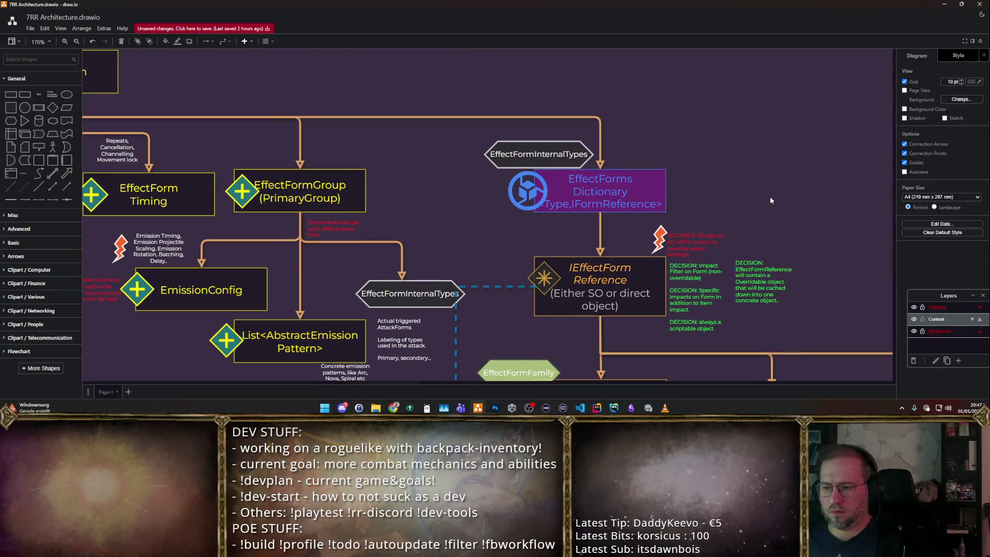
{"action": "scroll", "coordinate": [718, 276], "scroll_direction": "left", "scroll_amount": 8}
{"action": "scroll", "coordinate": [487, 217], "scroll_direction": "left", "scroll_amount": 5}
{"action": "left_click_drag", "start_coordinate": [560, 158], "coordinate": [634, 167]}
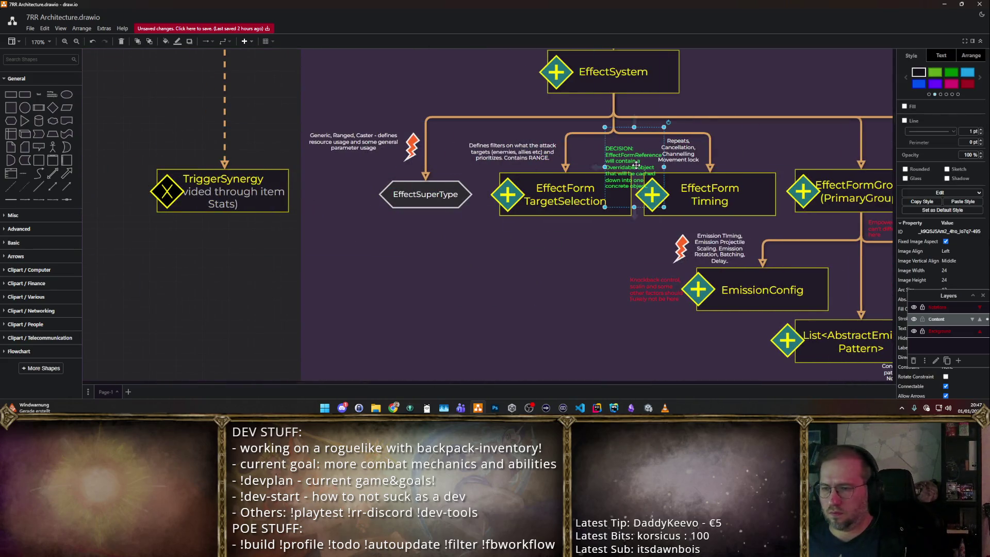
{"action": "double_click", "coordinate": [634, 166]}
{"action": "key", "text": "shift+Down"}
{"action": "key", "text": "shift+Down"}
{"action": "key", "text": "shift+Down"}
{"action": "key", "text": "shift+Down"}
{"action": "type", "text": "The"}
{"action": "type", "text": " two don't"}
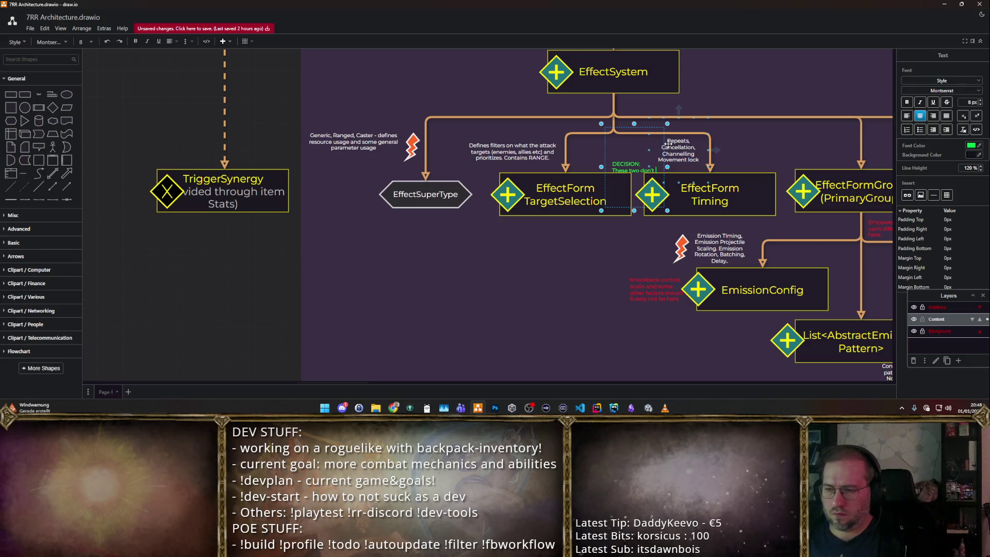
{"action": "type", "text": " need separ object"}
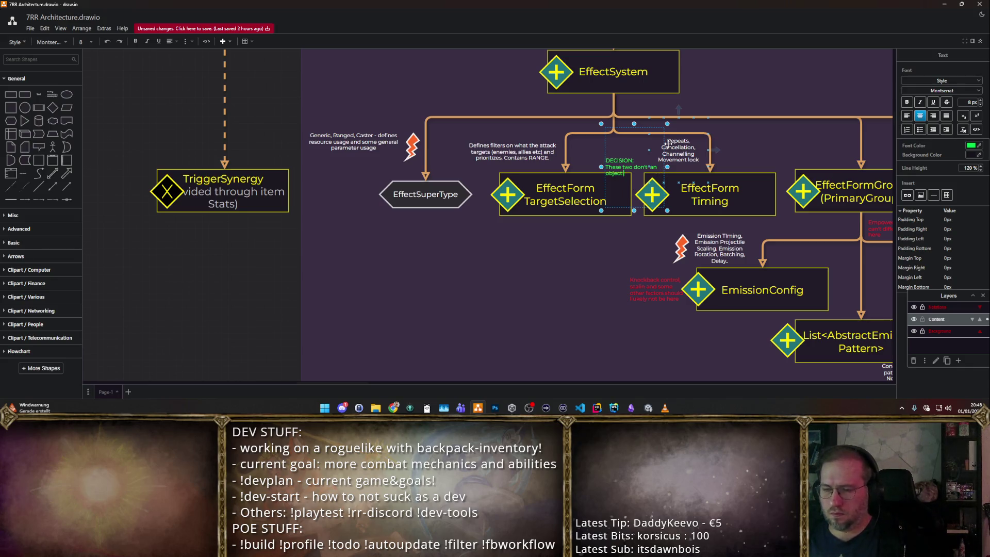
{"action": "key", "text": "BackSpace"}
{"action": "key", "text": "BackSpace"}
{"action": "key", "text": "BackSpace"}
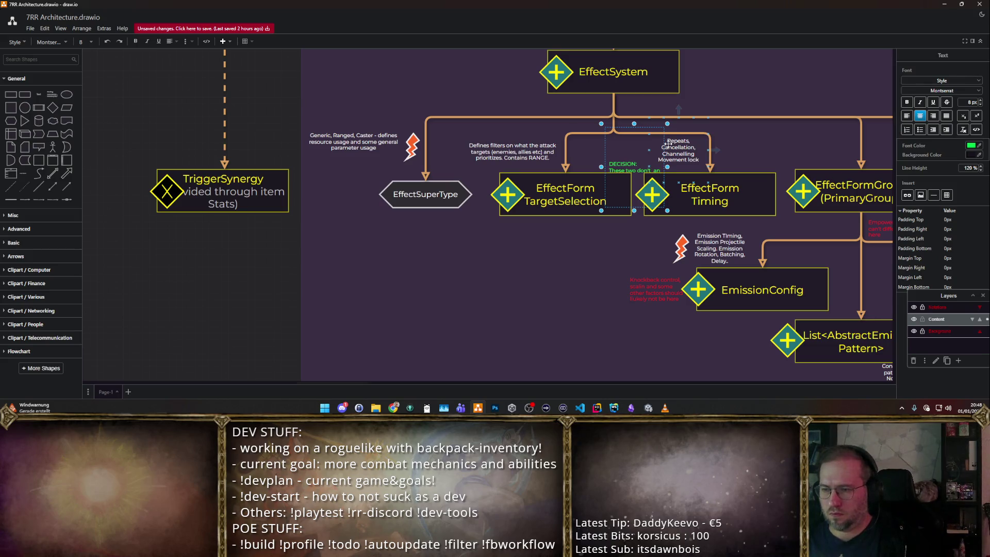
{"action": "type", "text": "superobject"}
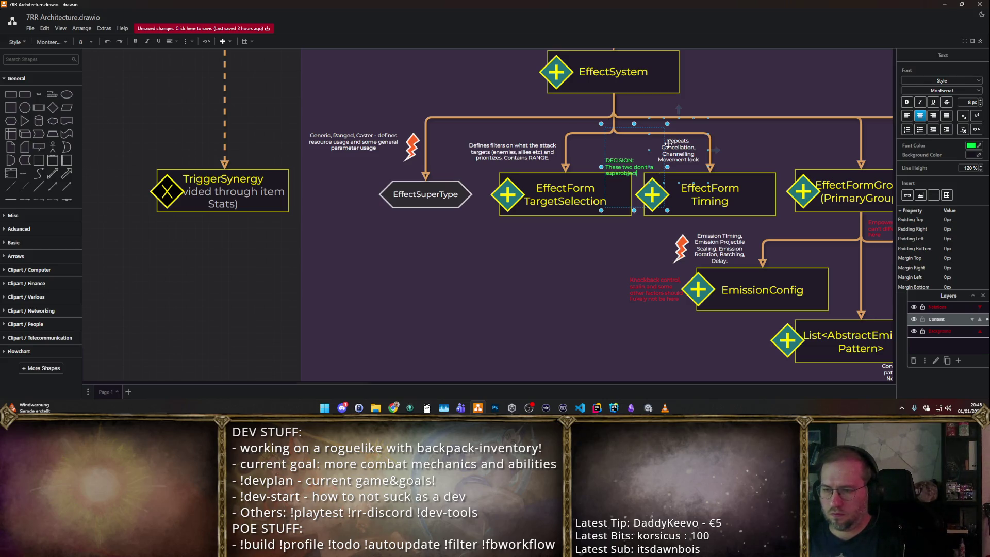
{"action": "type", "text": " containing them"}
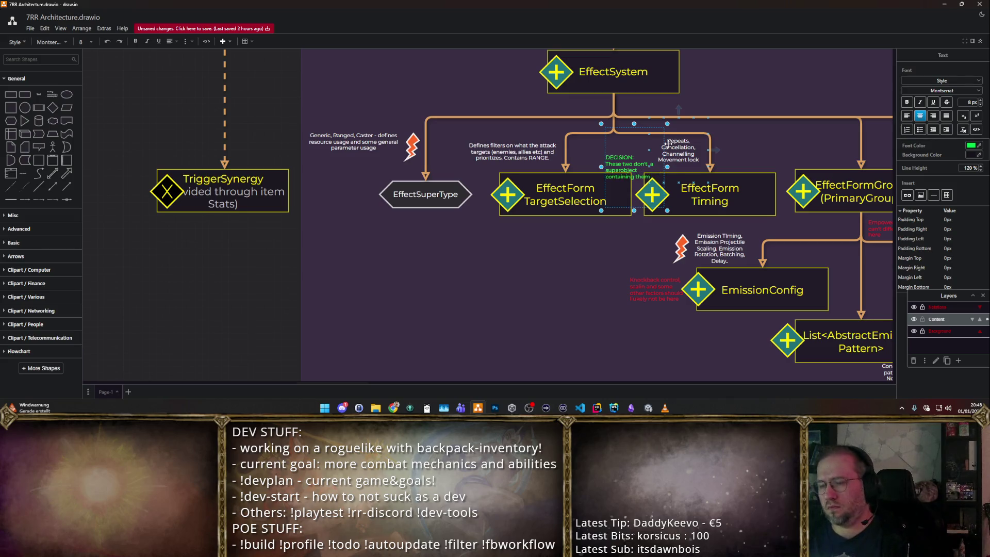
{"action": "key", "text": "Escape"}
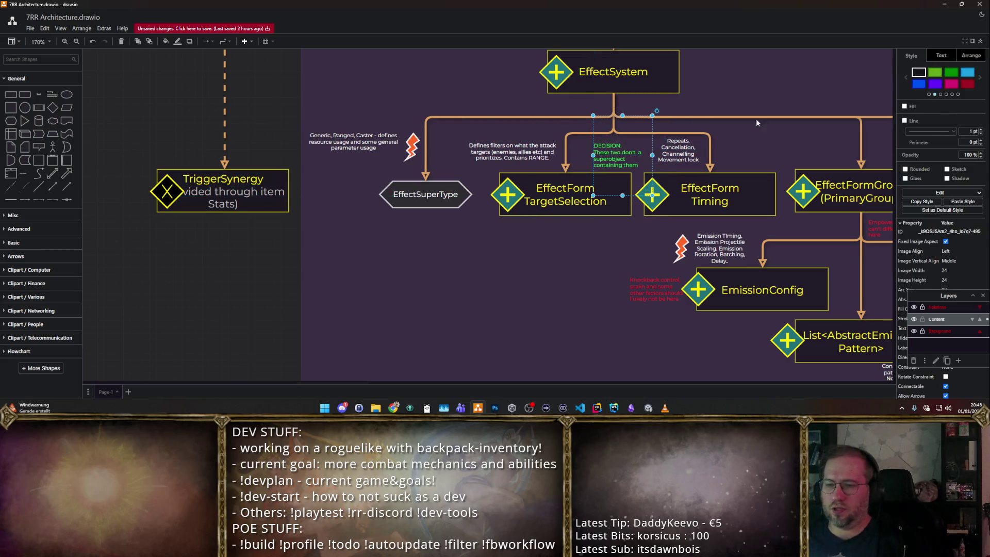
- Switch to Rider and jump to the EffectInitializationProperties class definition
{"action": "left_click", "coordinate": [749, 119]}
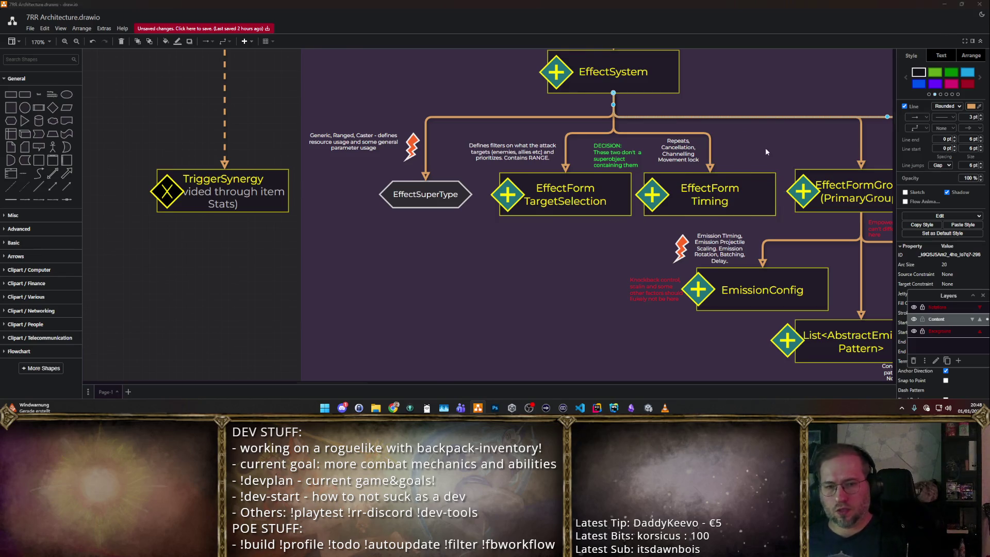
{"action": "key", "text": "alt+Tab"}
{"action": "left_click", "coordinate": [326, 117], "text": "ctrl"}
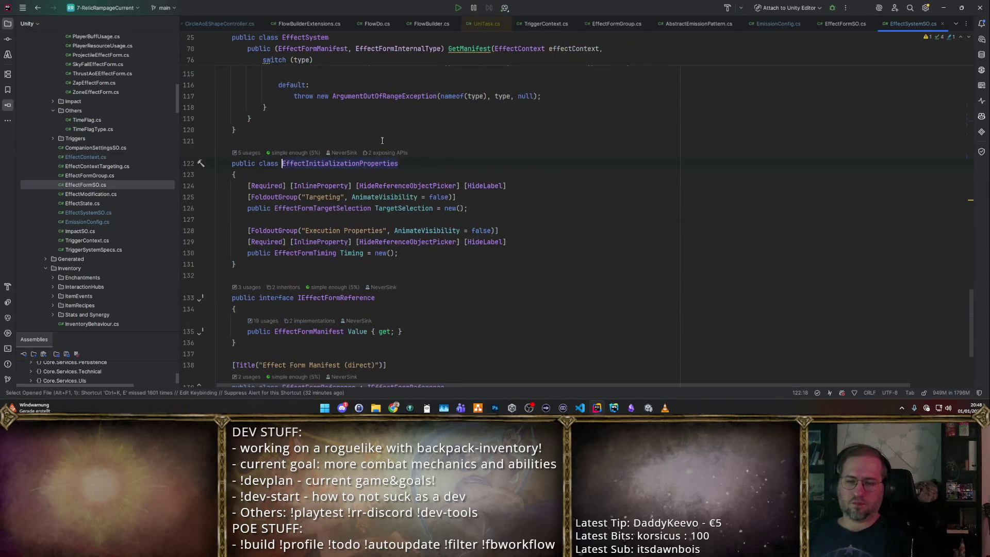
- Browse the usages of EffectInitializationProperties across EffectContext.cs and ItemSO.cs, then close the list
{"action": "left_click", "coordinate": [329, 152], "text": "ctrl"}
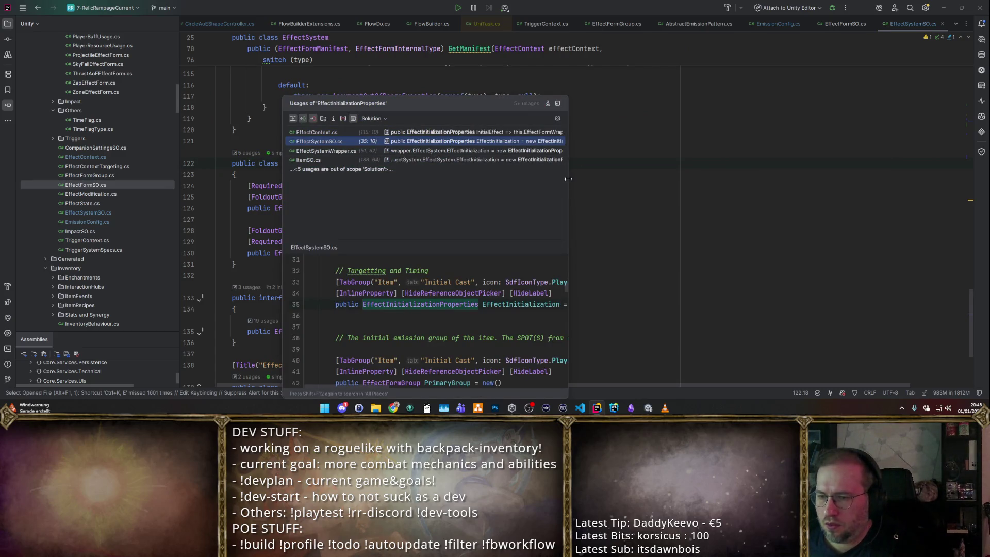
{"action": "left_click_drag", "start_coordinate": [568, 166], "coordinate": [874, 224]}
{"action": "left_click", "coordinate": [700, 160]}
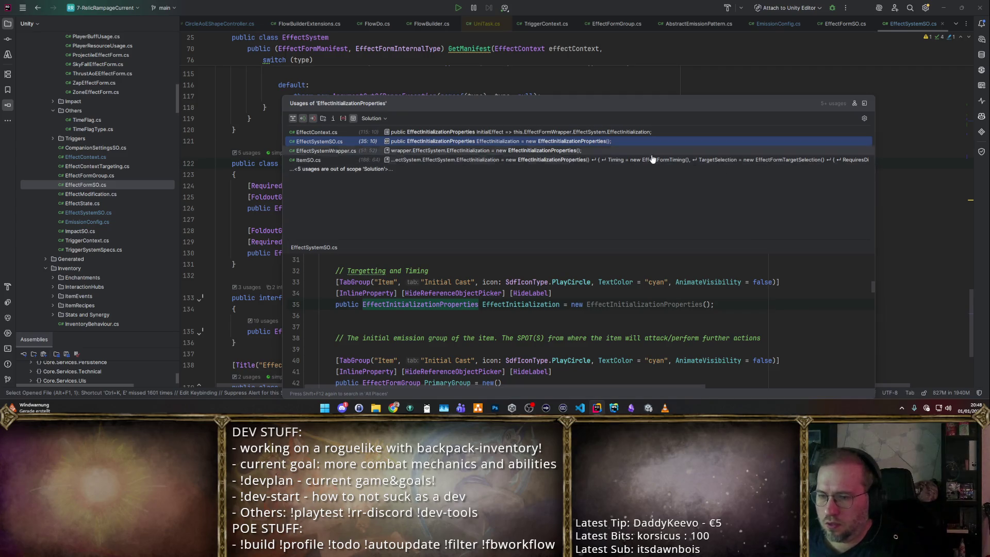
{"action": "key", "text": "Up"}
{"action": "key", "text": "Up"}
{"action": "key", "text": "Up"}
{"action": "key", "text": "Down"}
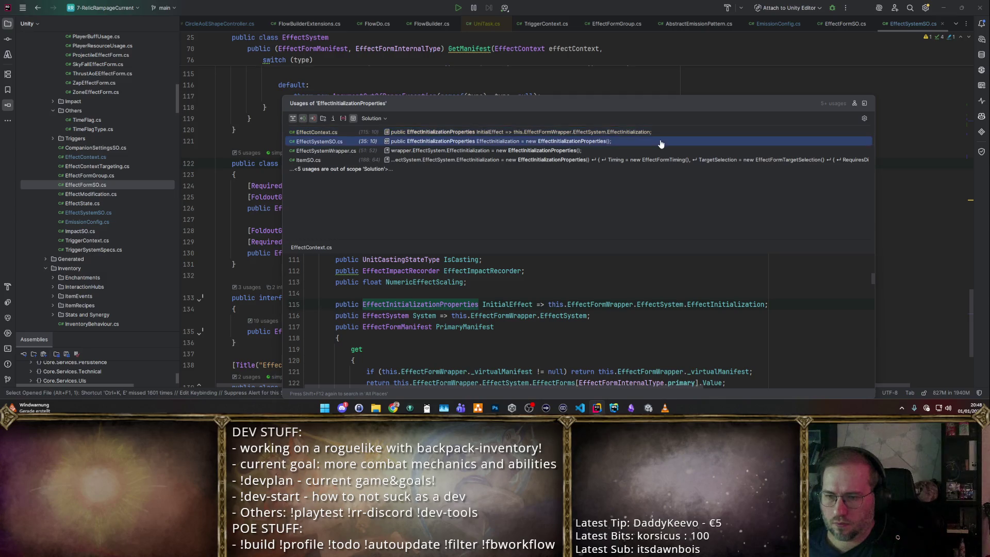
{"action": "key", "text": "Down"}
{"action": "key", "text": "Down"}
{"action": "key", "text": "Escape"}
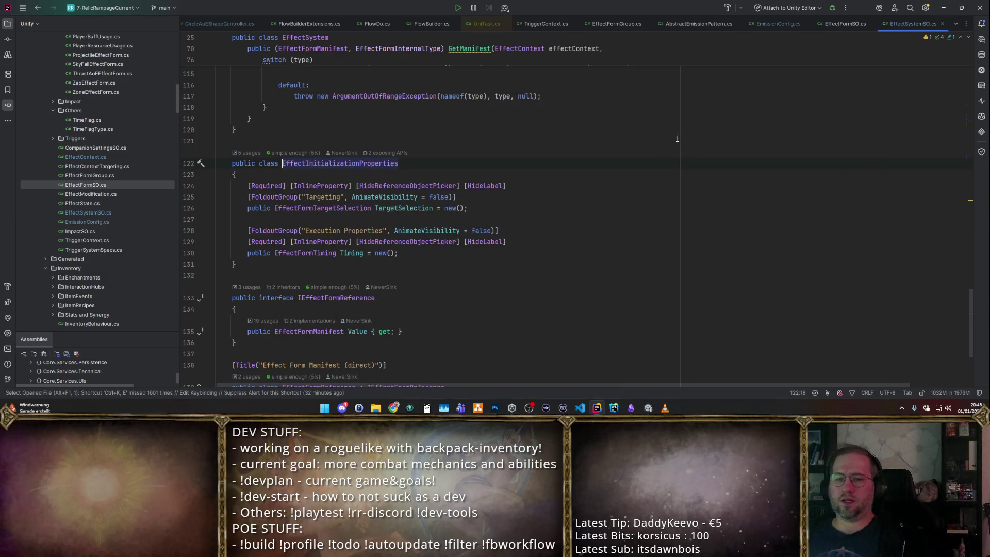
- Return to the EffectInitialization field in EffectSystemSO.cs after a brief look at the diagram
{"action": "key", "text": "ctrl+alt+Left"}
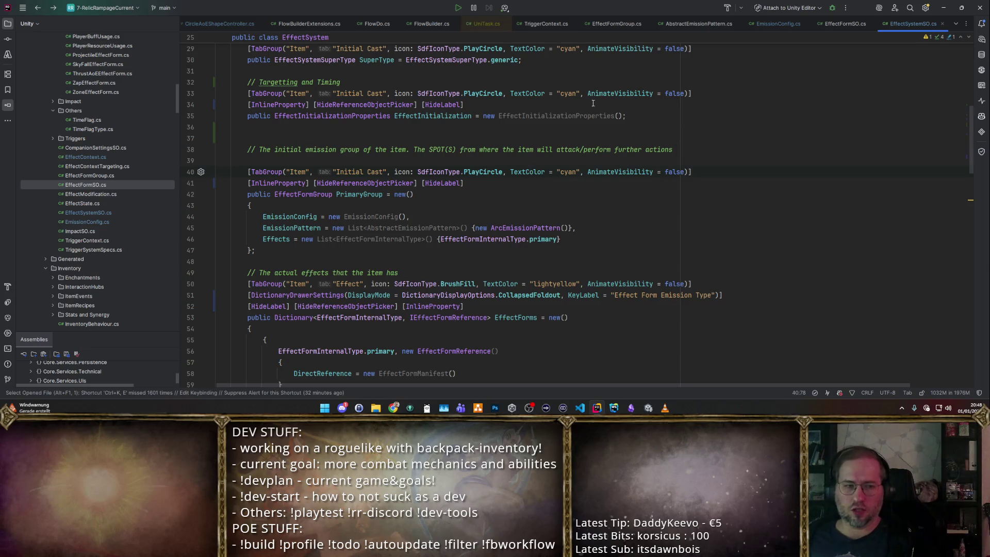
{"action": "left_click", "coordinate": [333, 115], "text": "ctrl"}
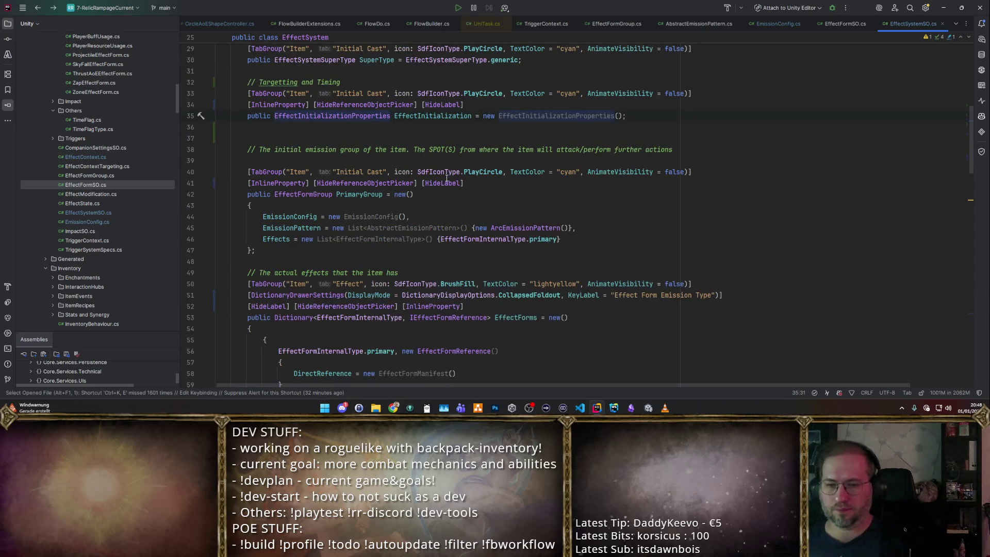
{"action": "key", "text": "alt+Tab"}
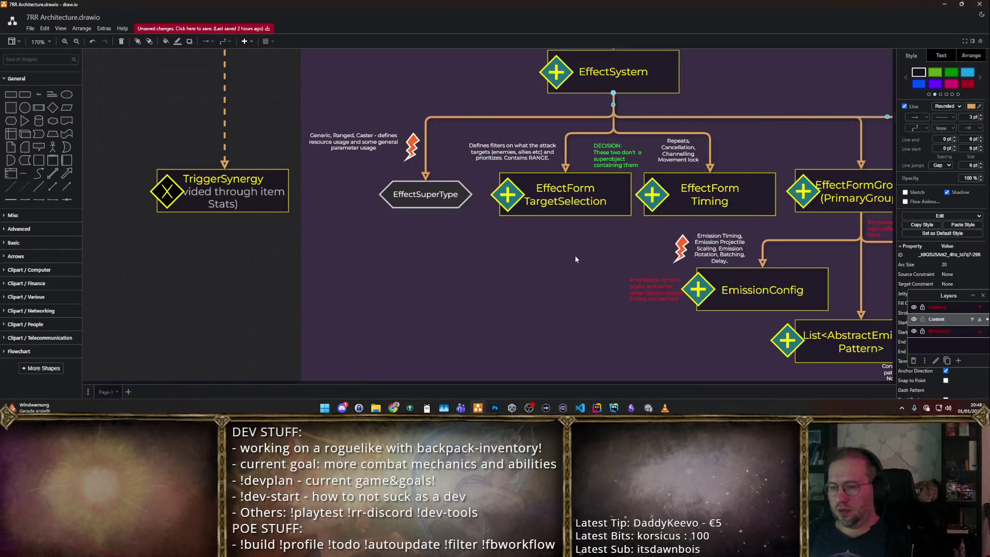
{"action": "scroll", "coordinate": [575, 255], "scroll_direction": "down", "scroll_amount": 2}
{"action": "key", "text": "alt+Tab"}
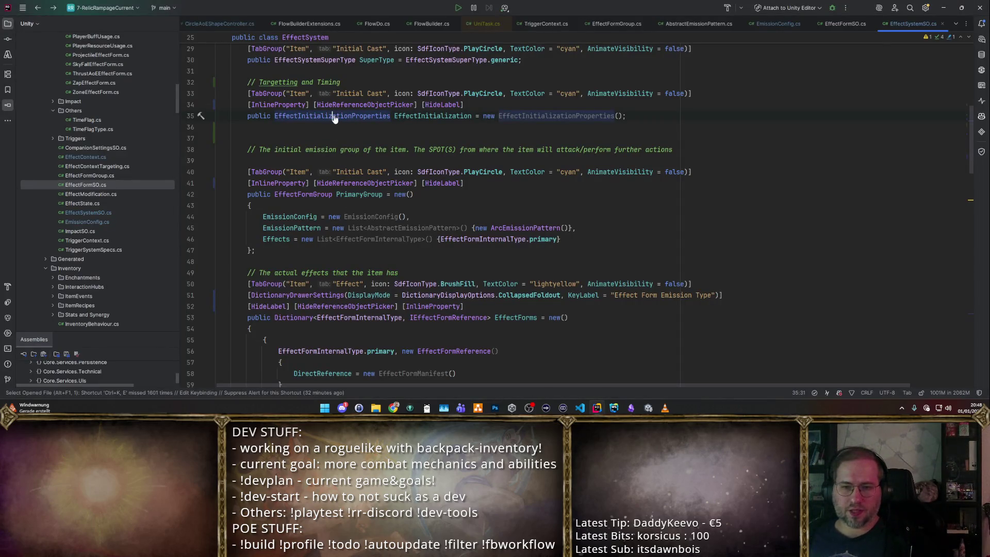
- Browse EffectInitializationProperties, EffectFormTiming and EffectFormTargetSelection, then return to EffectSystemSO.cs
{"action": "left_click", "coordinate": [335, 117], "text": "ctrl"}
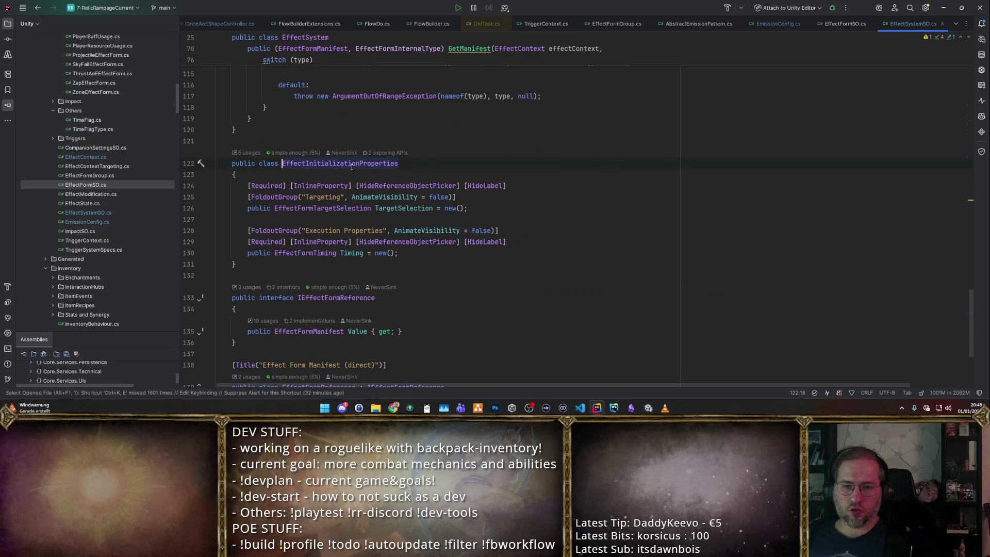
{"action": "left_click", "coordinate": [313, 254], "text": "ctrl"}
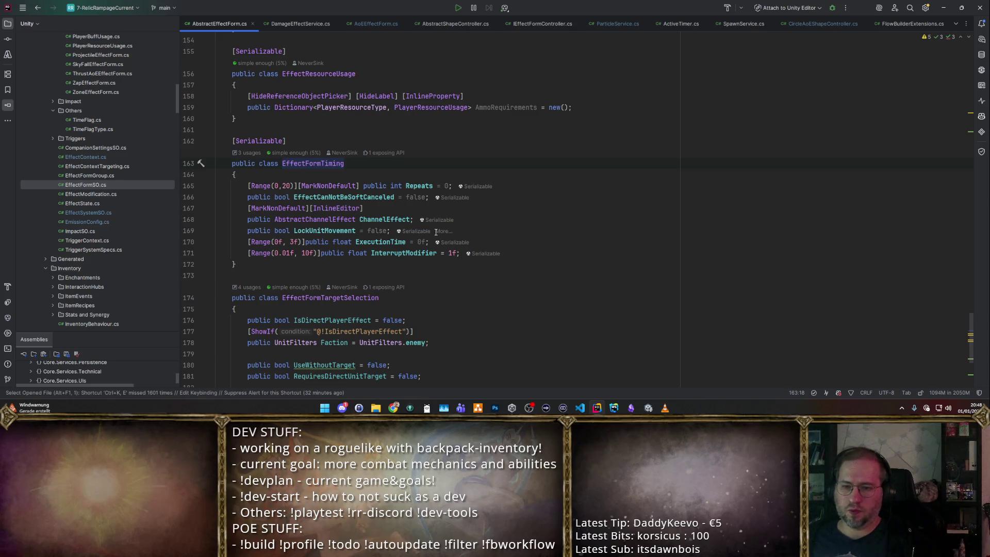
{"action": "key", "text": "ctrl+alt+Left"}
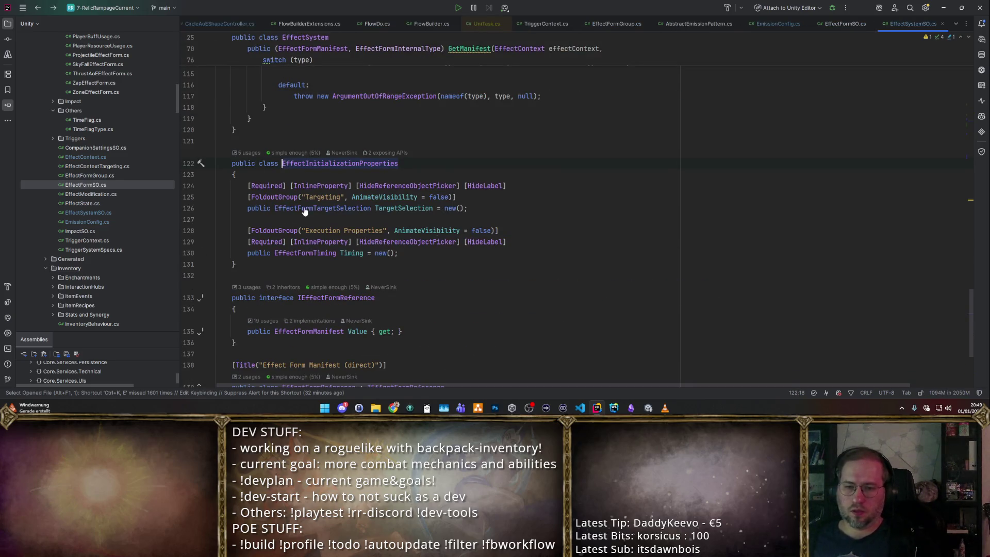
{"action": "left_click", "coordinate": [304, 209], "text": "ctrl"}
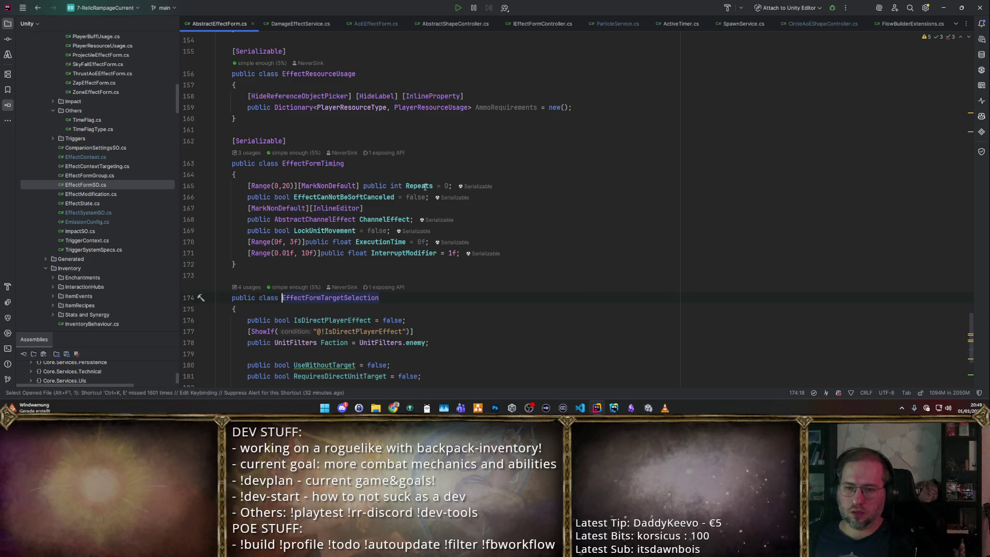
{"action": "scroll", "coordinate": [423, 267], "scroll_direction": "down", "scroll_amount": 3}
{"action": "scroll", "coordinate": [423, 263], "scroll_direction": "down", "scroll_amount": 2}
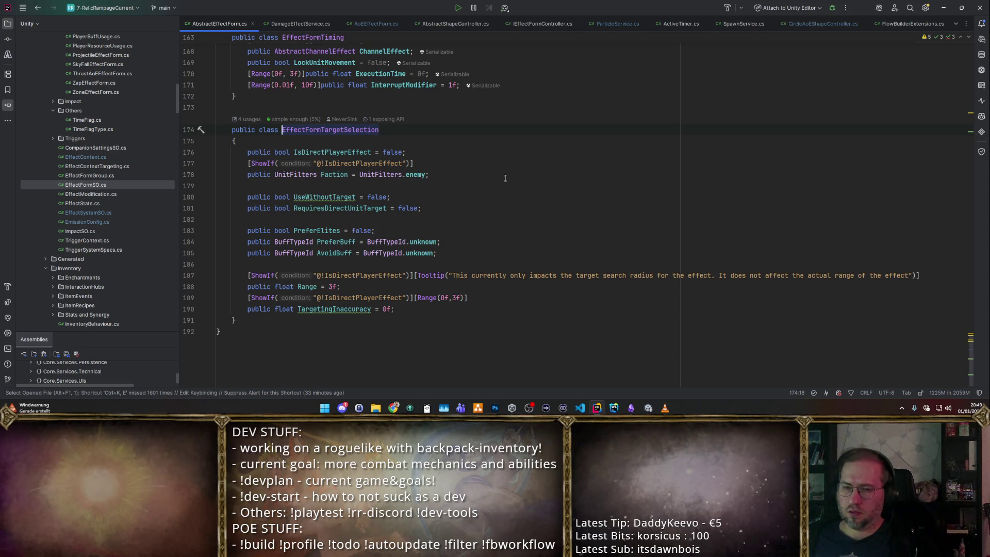
{"action": "key", "text": "ctrl+minus"}
{"action": "key", "text": "ctrl+minus"}
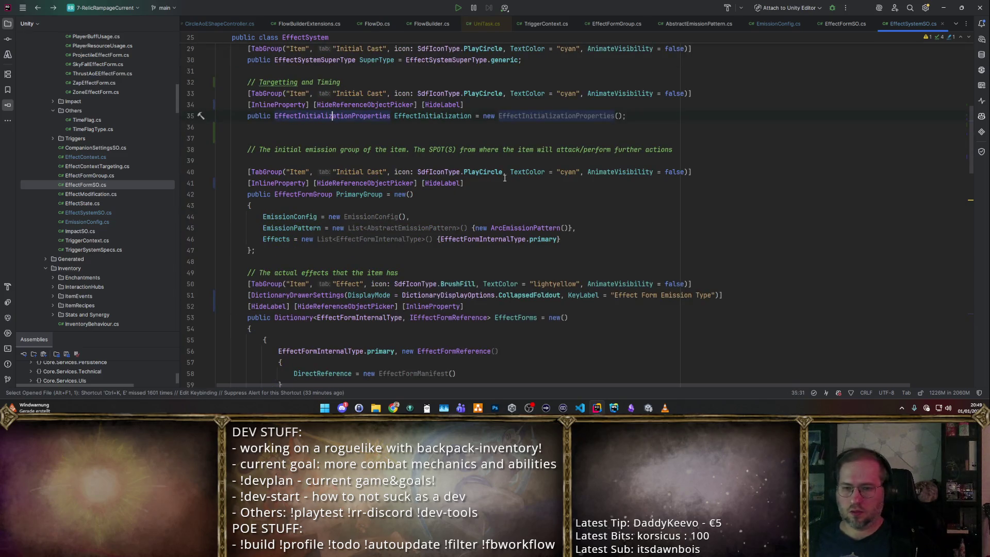
- Follow the PrimaryGroup field into EffectFormGroup and on to the EmissionConfig class
{"action": "left_click", "coordinate": [465, 254]}
{"action": "scroll", "coordinate": [470, 297], "scroll_direction": "down", "scroll_amount": 3}
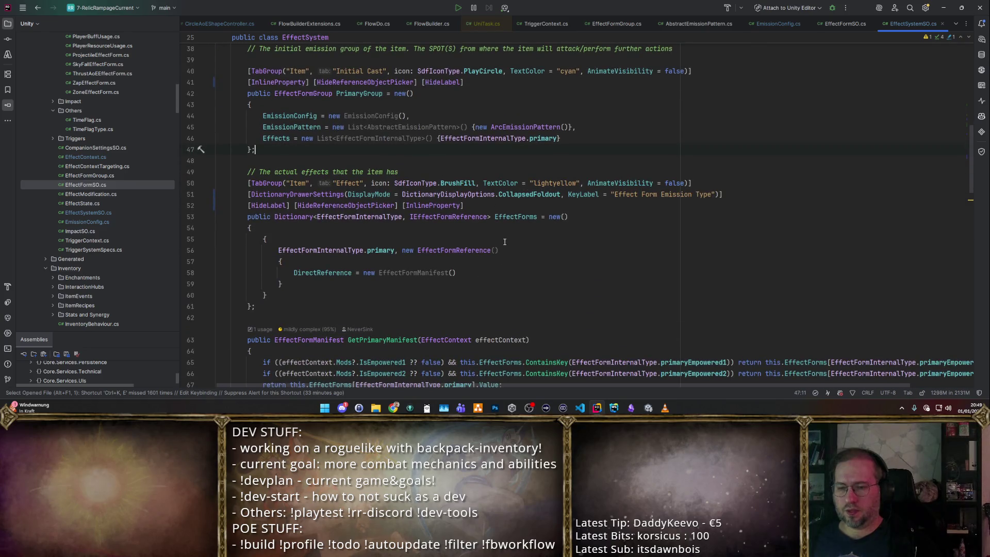
{"action": "scroll", "coordinate": [367, 178], "scroll_direction": "up", "scroll_amount": 2}
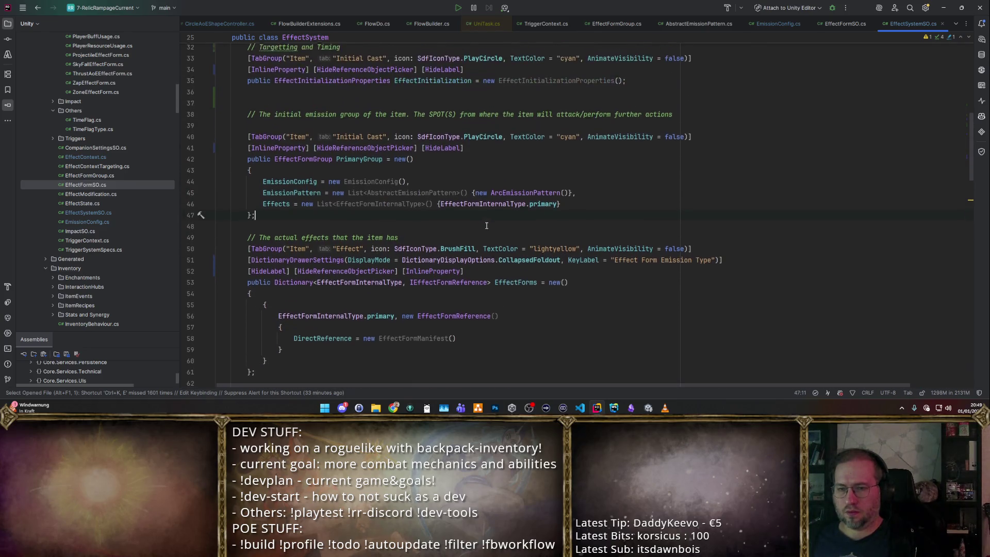
{"action": "left_click", "coordinate": [306, 162], "text": "ctrl"}
{"action": "scroll", "coordinate": [304, 132], "scroll_direction": "down", "scroll_amount": 4}
{"action": "left_click", "coordinate": [304, 94], "text": "ctrl"}
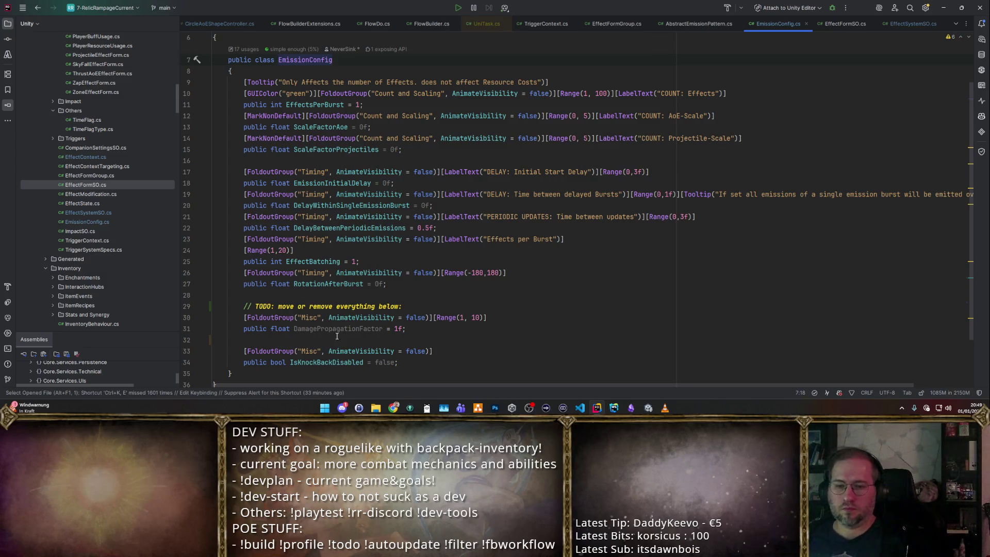
{"action": "scroll", "coordinate": [441, 341], "scroll_direction": "down", "scroll_amount": 2}
- Glance at the FoldoutGroup attribute, then jump to where IsKnockBackDisabled is used in EnemyController.cs
{"action": "left_click", "coordinate": [329, 286], "text": "ctrl"}
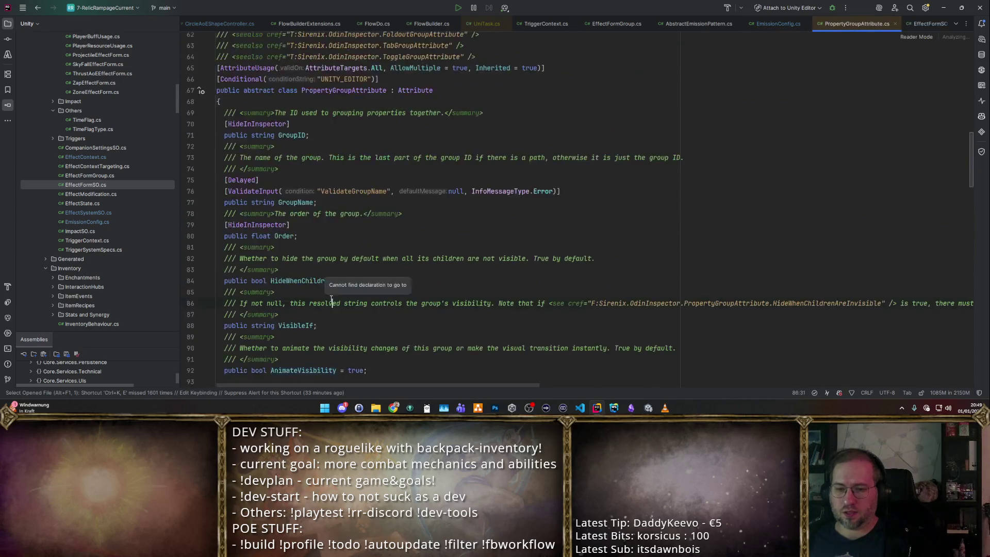
{"action": "key", "text": "ctrl+minus"}
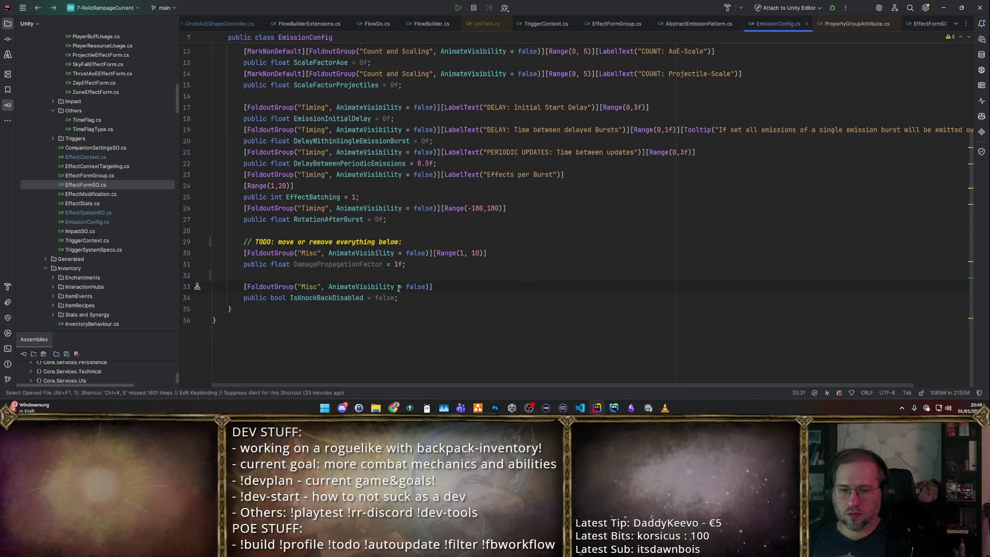
{"action": "left_click", "coordinate": [348, 297], "text": "ctrl"}
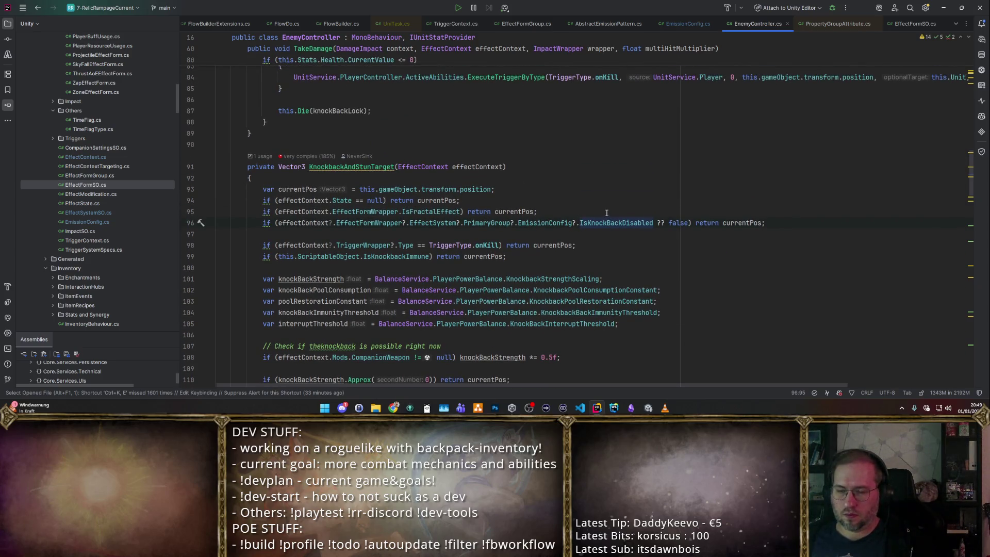
{"action": "left_click", "coordinate": [330, 222]}
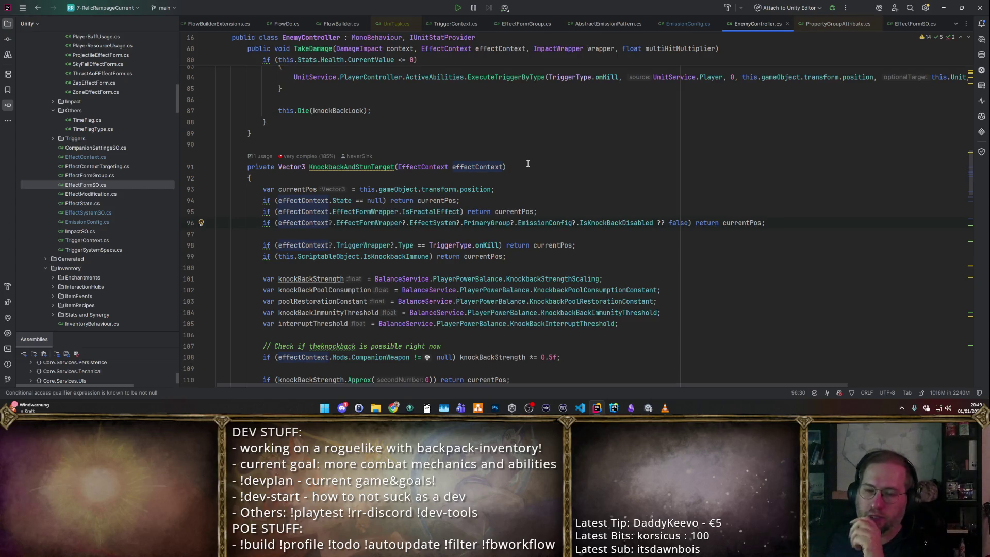
{"action": "left_click", "coordinate": [256, 158]}
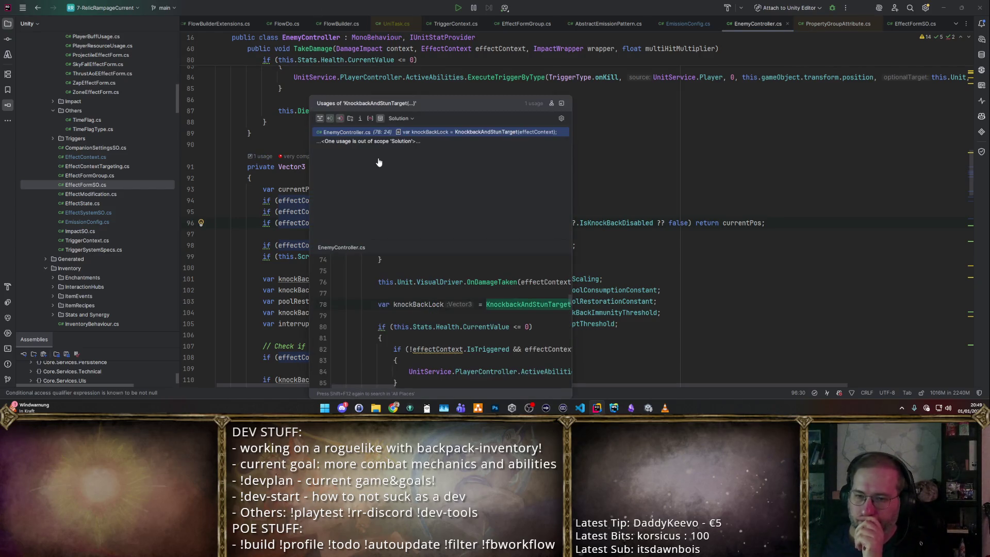
{"action": "left_click", "coordinate": [400, 133]}
{"action": "scroll", "coordinate": [519, 196], "scroll_direction": "up", "scroll_amount": 4}
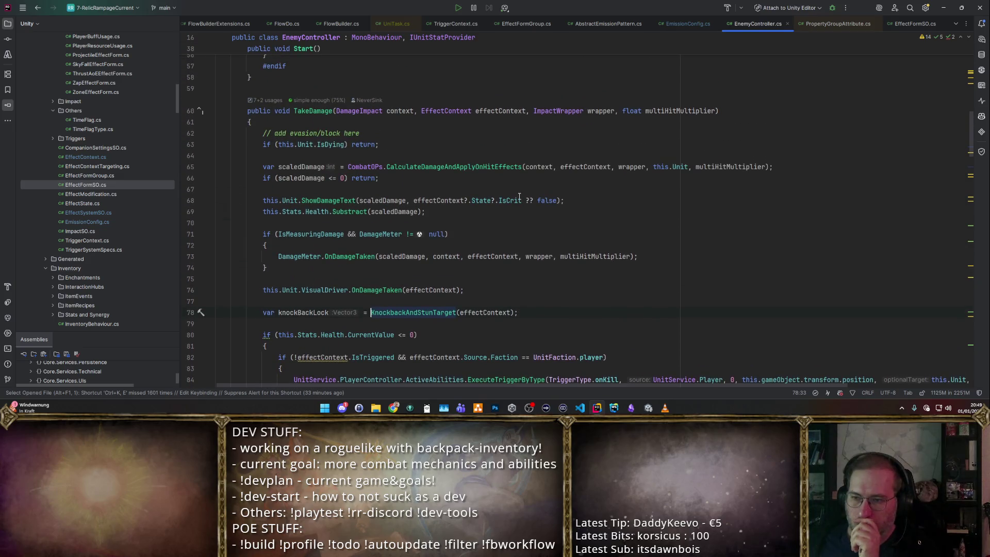
{"action": "mouse_move", "coordinate": [509, 200]}
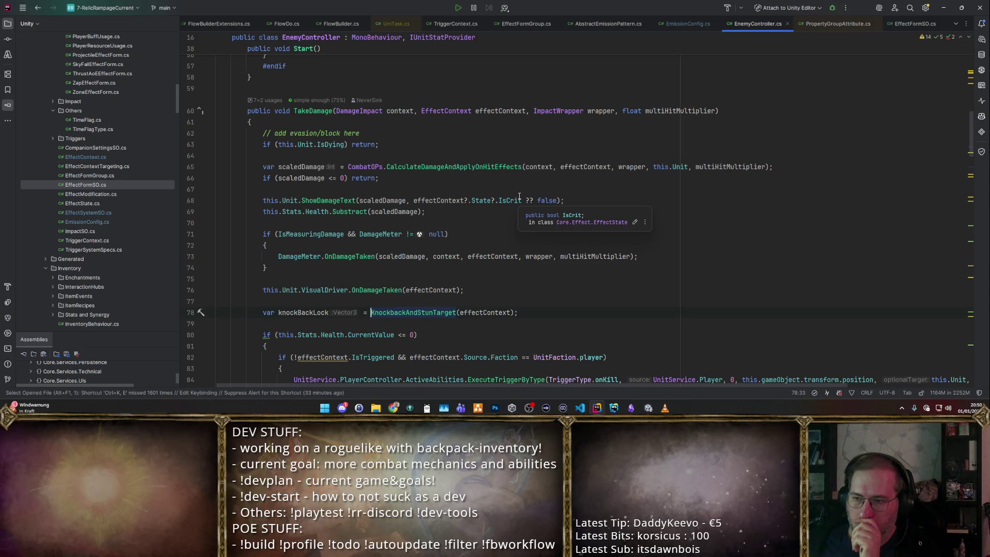
{"action": "left_click", "coordinate": [273, 104]}
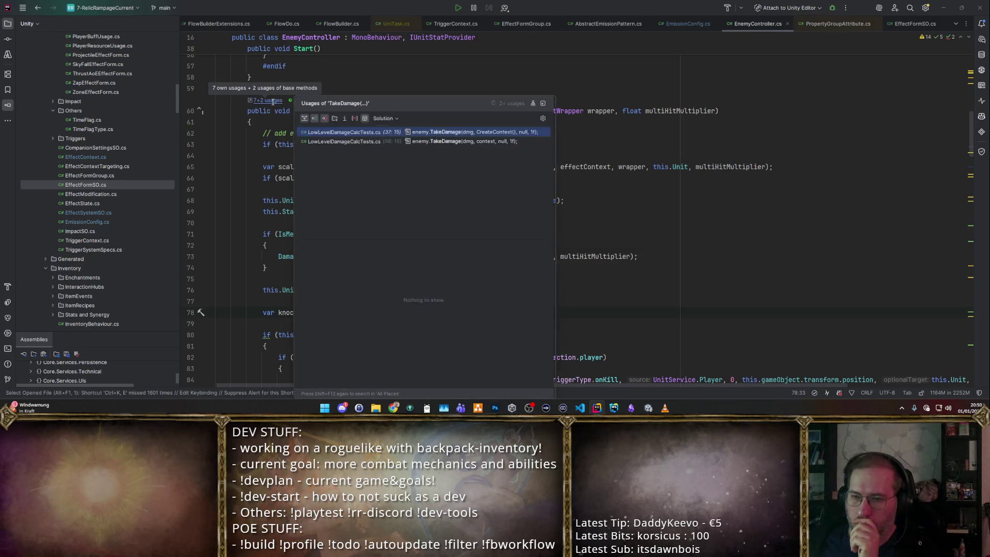
{"action": "left_click", "coordinate": [705, 209]}
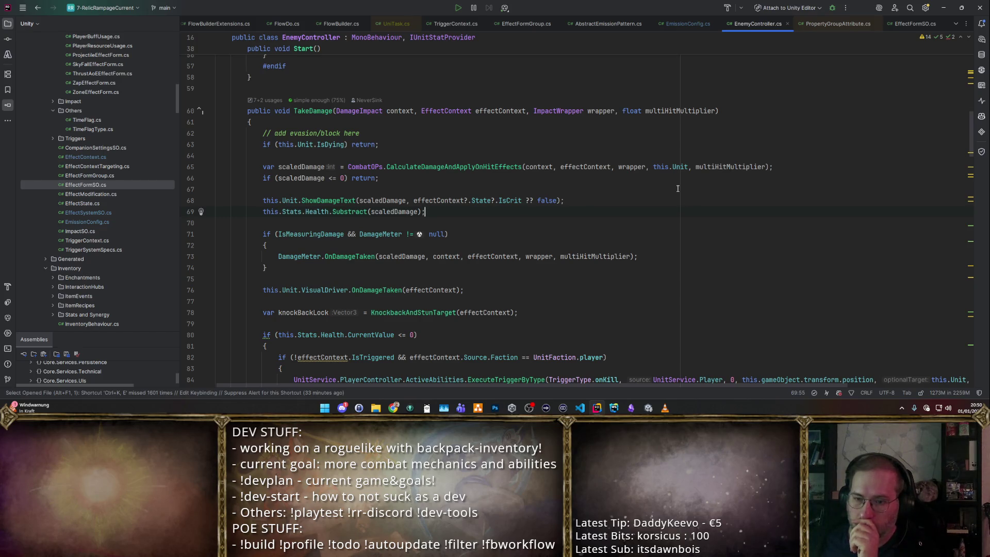
{"action": "left_click", "coordinate": [414, 312], "text": "ctrl"}
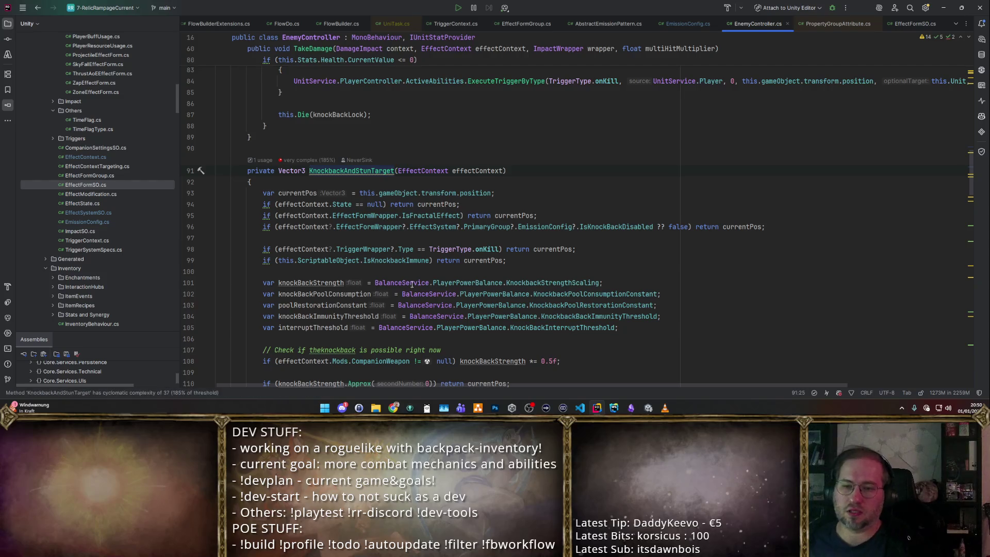
{"action": "scroll", "coordinate": [415, 286], "scroll_direction": "down", "scroll_amount": 3}
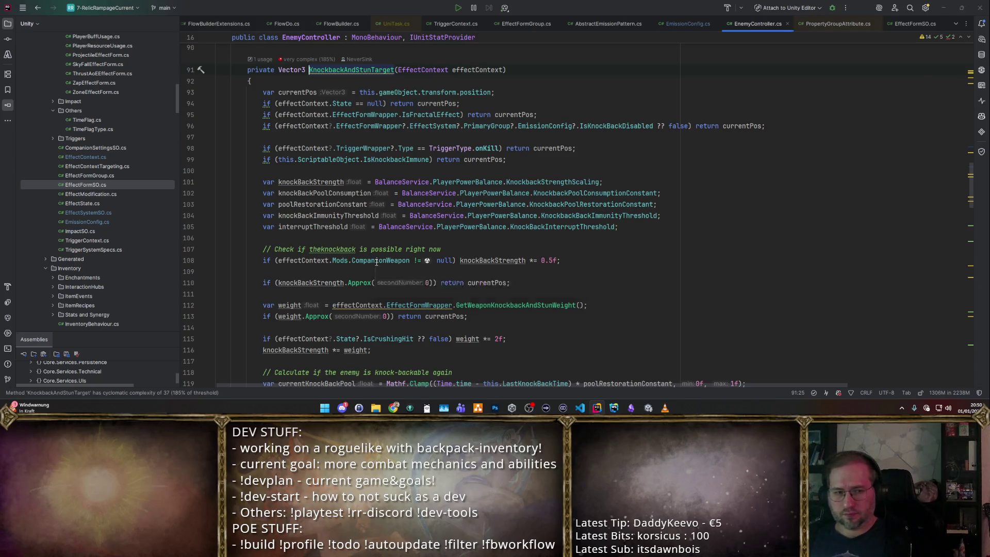
- Switch to draw.io and copy the green DECISION note next to EmissionConfig
{"action": "key", "text": "alt+Tab"}
{"action": "left_click", "coordinate": [541, 246]}
{"action": "mouse_move", "coordinate": [409, 56]}
{"action": "left_mouse_down"}
{"action": "mouse_move", "coordinate": [472, 343]}
{"action": "mouse_move", "coordinate": [460, 329]}
{"action": "left_mouse_up"}
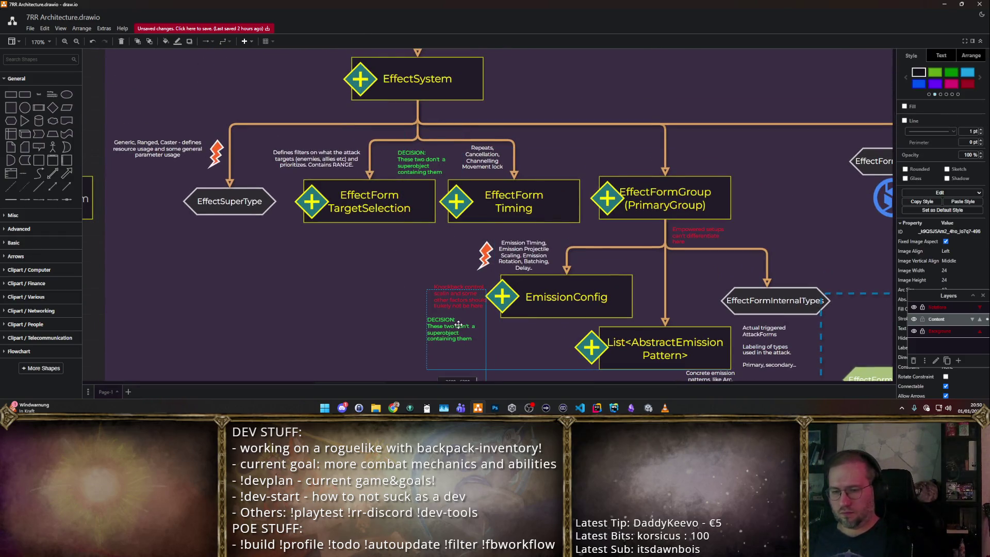
- Replace the copied note's text with the knockback-only-reaches-the-System decision and major rework warning
{"action": "double_click", "coordinate": [467, 338]}
{"action": "key", "text": "shift+Down"}
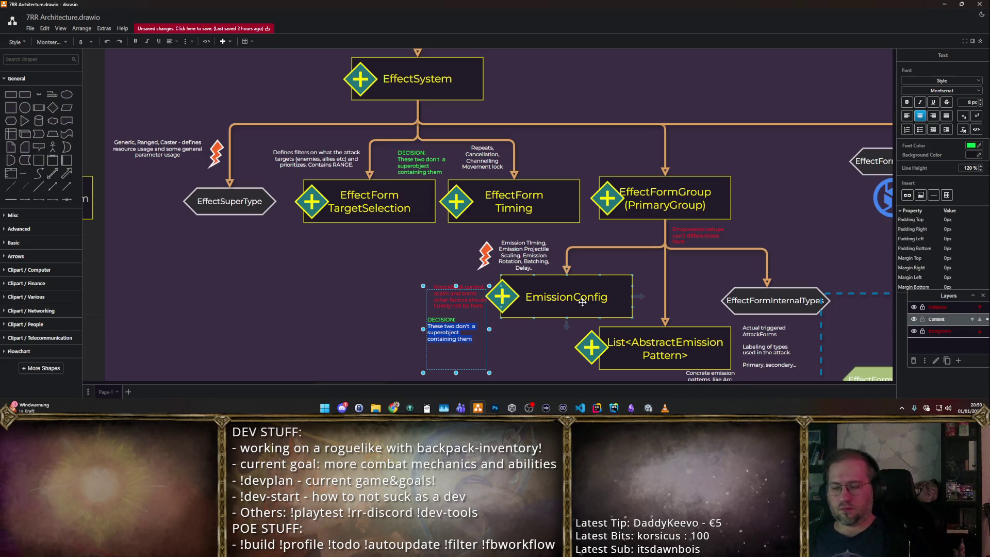
{"action": "key", "text": "BackSpace"}
{"action": "type", "text": "back function only has ac"}
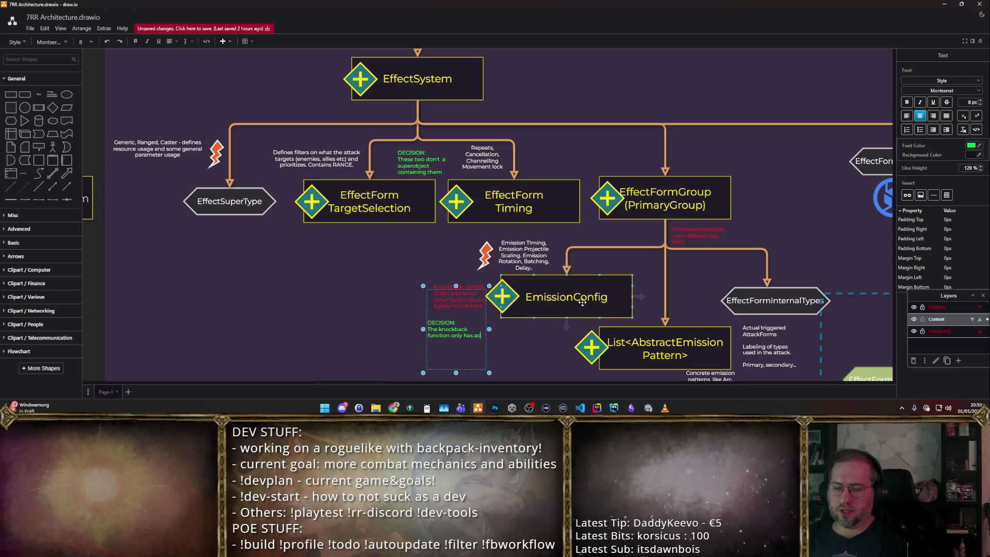
{"action": "type", "text": "cess to the System, not the"}
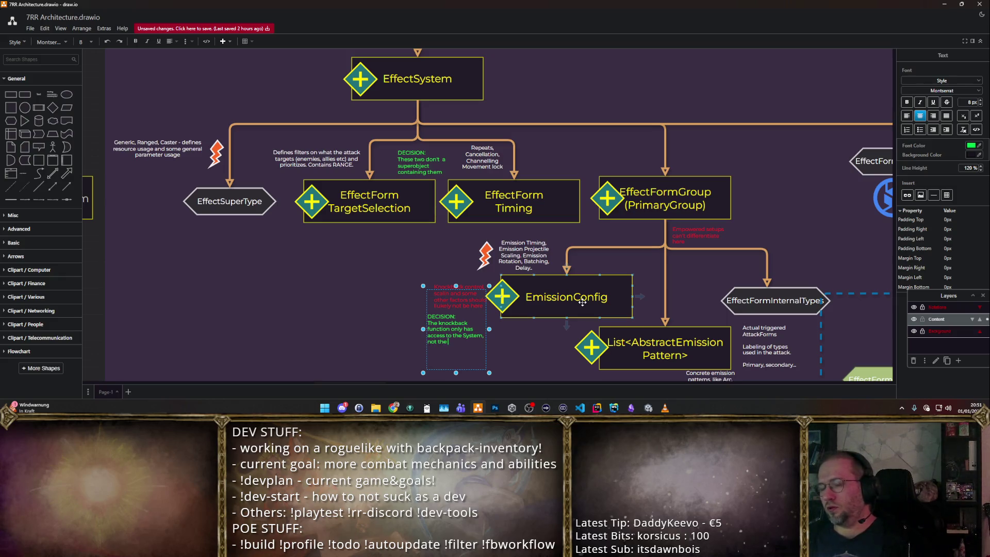
{"action": "type", "text": " controlle"}
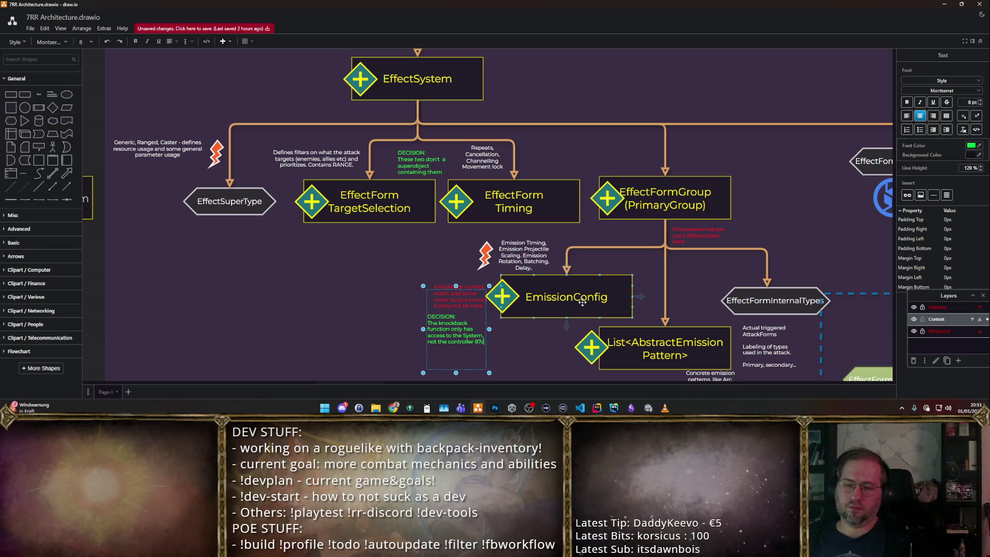
{"action": "type", "text": "r (currently). Major re"}
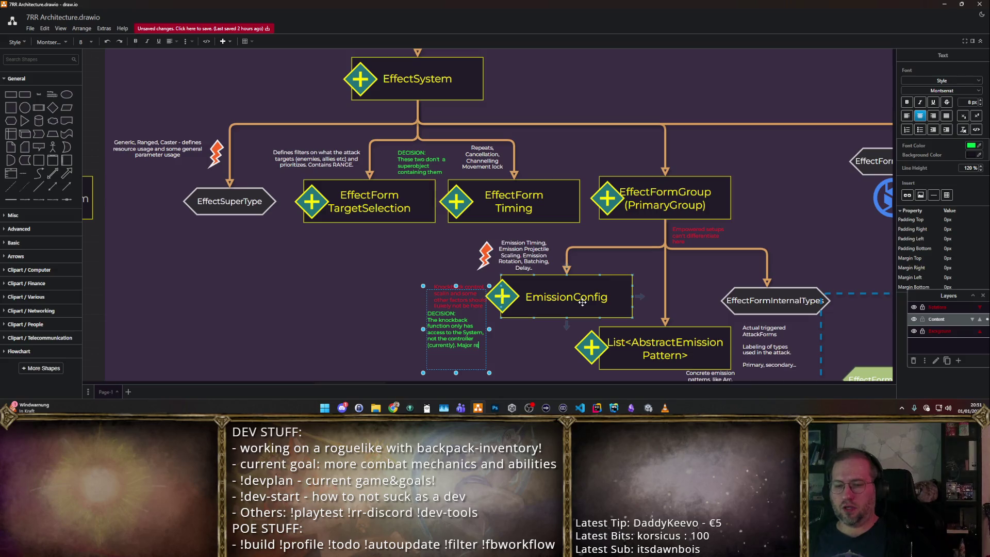
{"action": "type", "text": "work required i"}
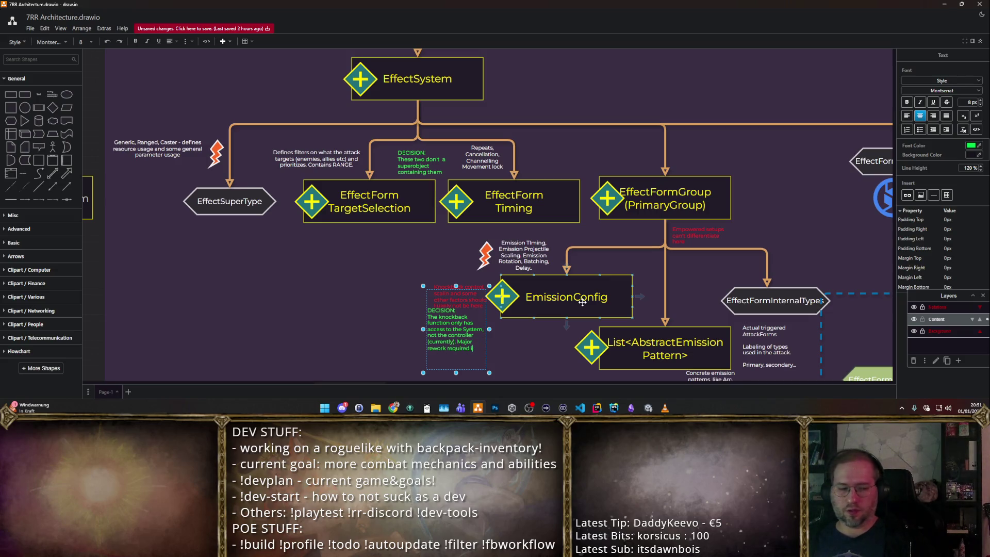
{"action": "type", "text": "f this needs changing"}
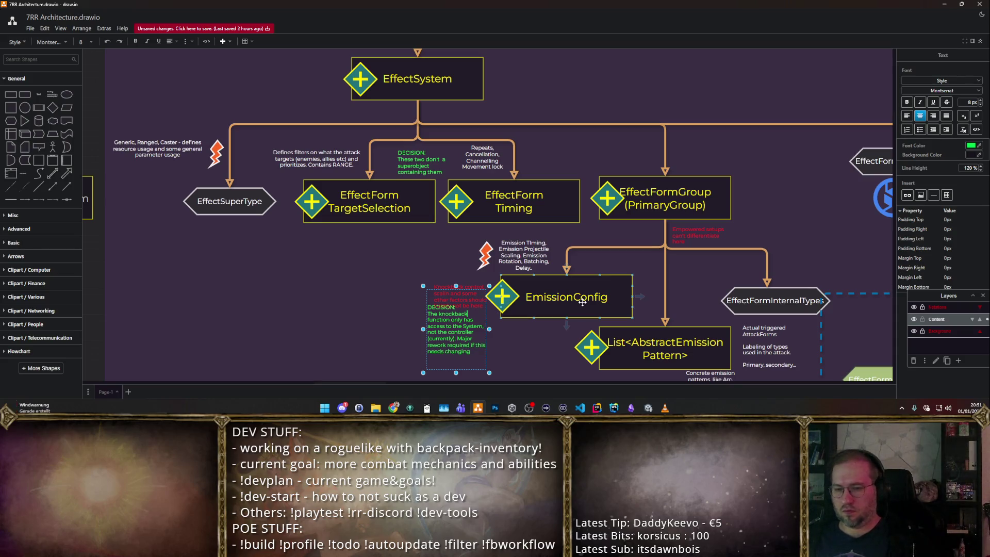
{"action": "key", "text": "Return"}
{"action": "key", "text": "Return"}
{"action": "key", "text": "Return"}
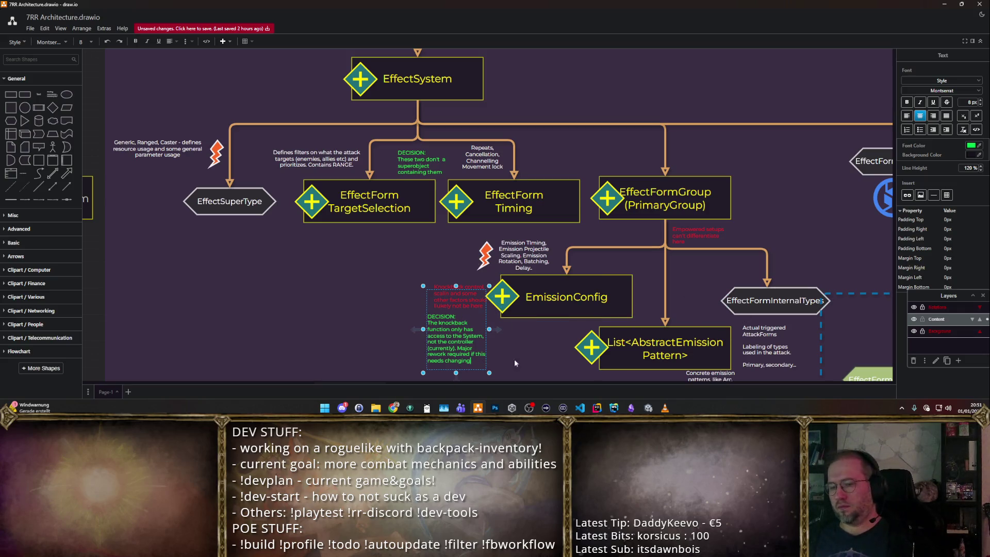
{"action": "scroll", "coordinate": [616, 334], "scroll_direction": "down", "scroll_amount": 3}
{"action": "scroll", "coordinate": [503, 278], "scroll_direction": "down", "scroll_amount": 1}
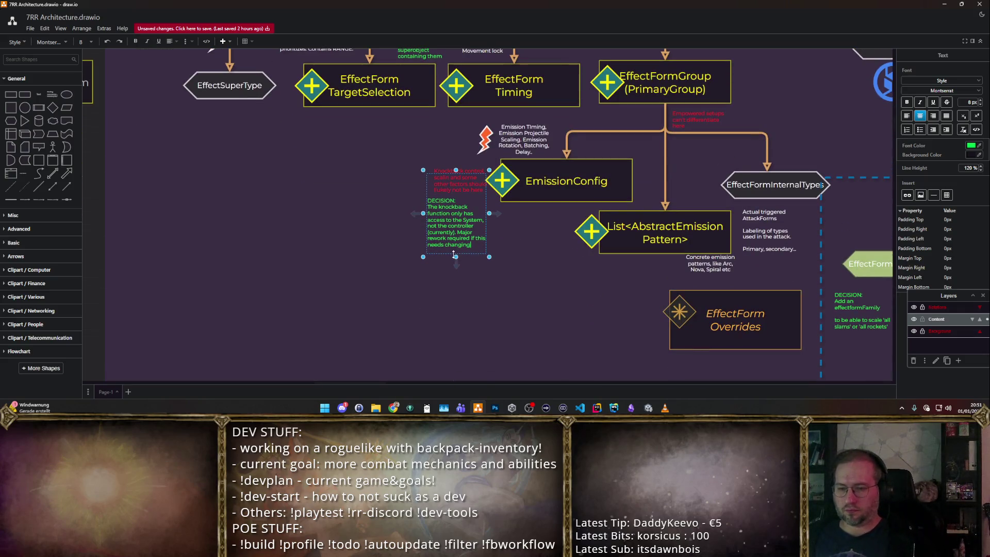
- Enlarge the note and add a paragraph suggesting a knockback cache could make the system friendlier
{"action": "left_click_drag", "start_coordinate": [455, 256], "coordinate": [455, 313]}
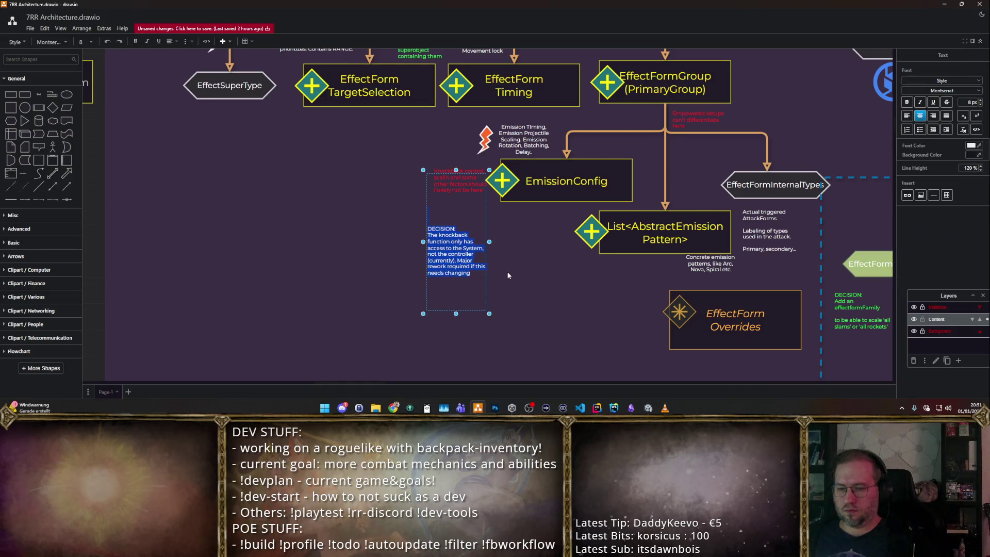
{"action": "type", "text": "."}
{"action": "key", "text": "Return"}
{"action": "key", "text": "Return"}
{"action": "type", "text": "For an"}
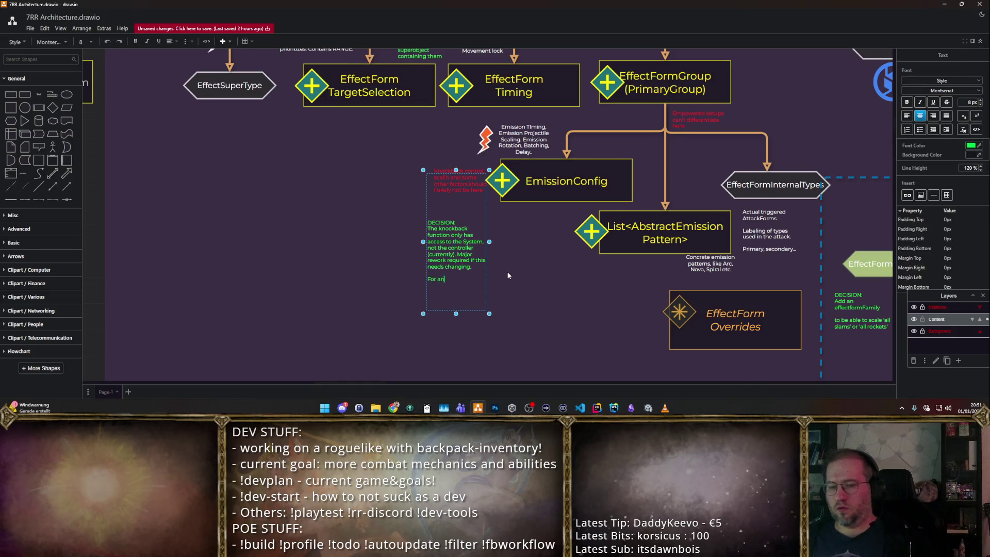
{"action": "key", "text": "BackSpace"}
{"action": "key", "text": "BackSpace"}
{"action": "key", "text": "BackSpace"}
{"action": "type", "text": "ve ap"}
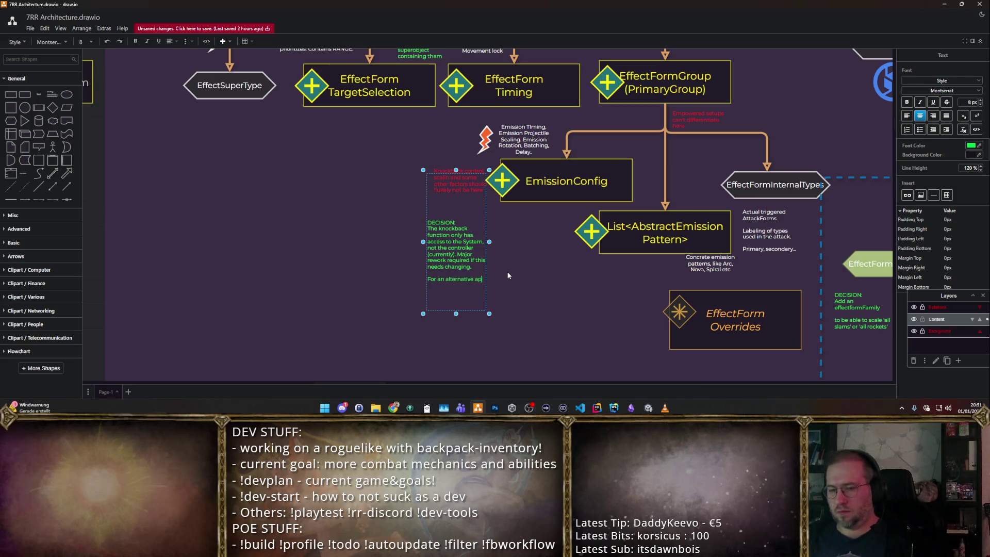
{"action": "type", "text": "proach,"}
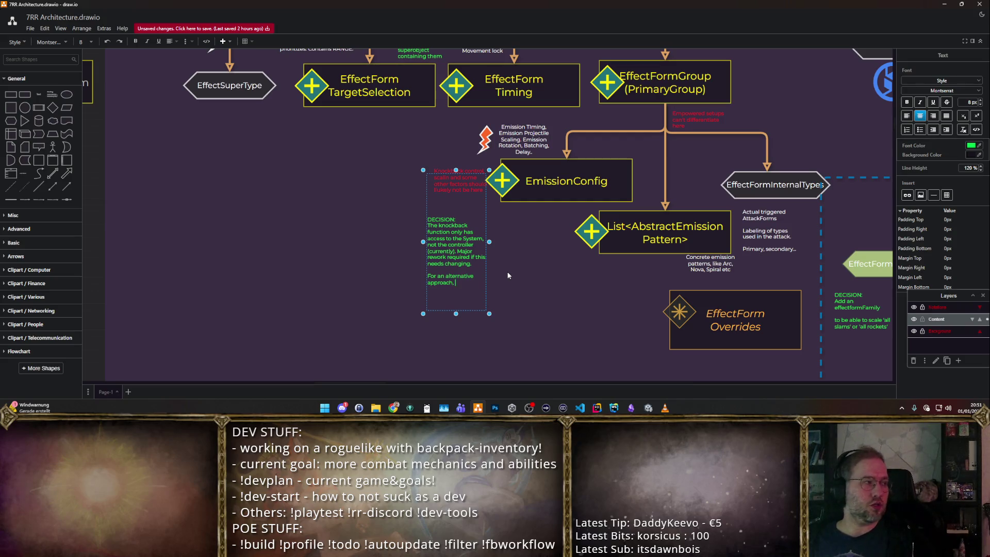
{"action": "type", "text": " maybe some nk"}
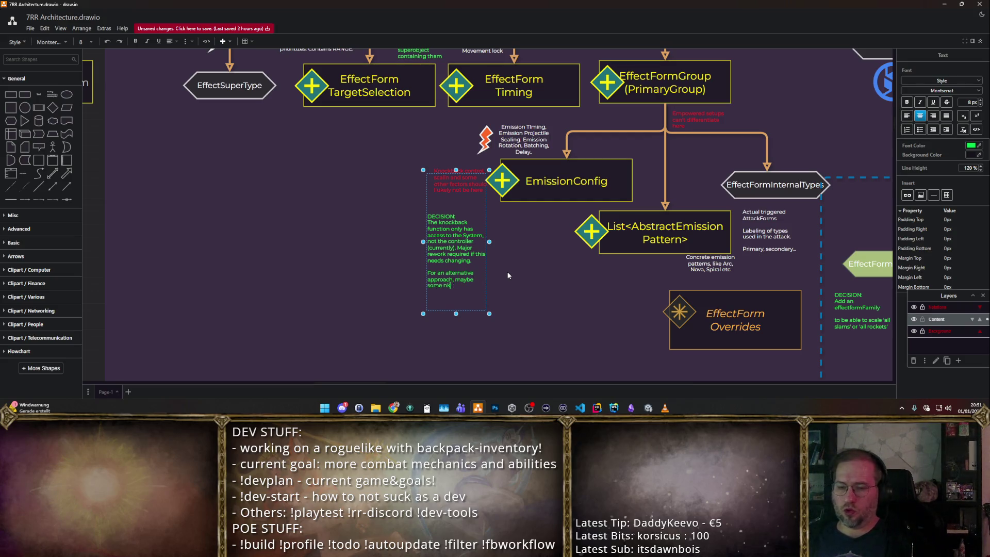
{"action": "type", "text": "nockback cache d"}
{"action": "type", "text": "can be use"}
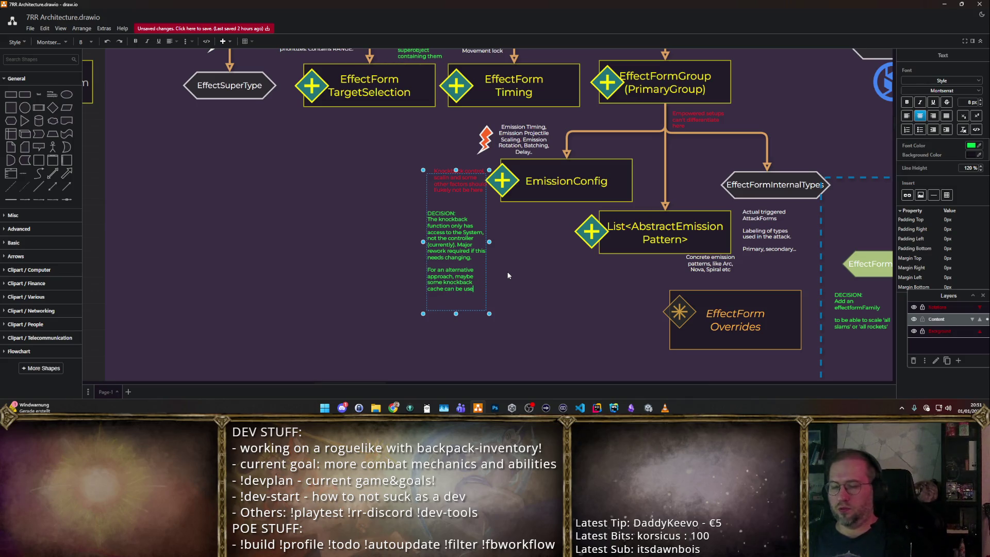
{"action": "type", "text": "d to make"}
{"action": "type", "text": " the who"}
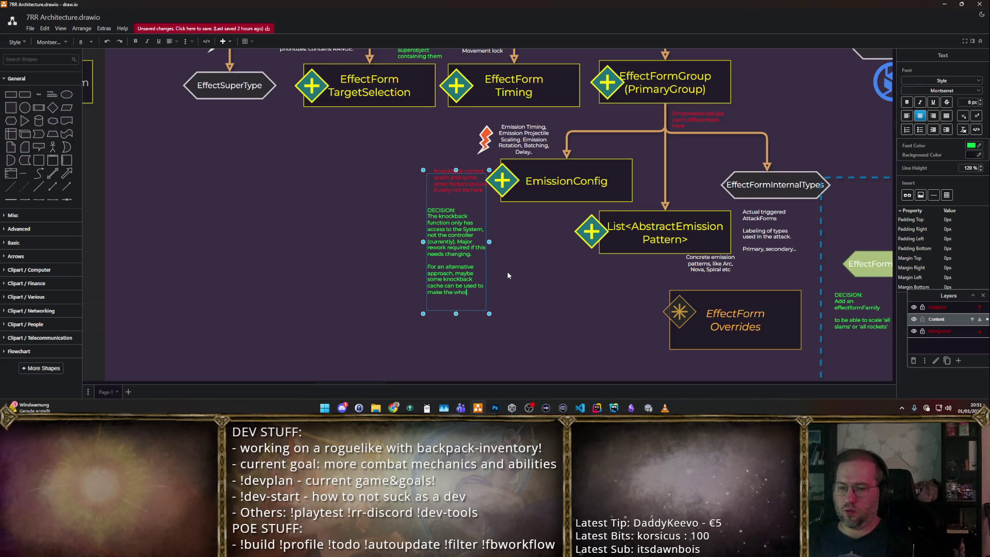
{"action": "type", "text": "stem a bit friendlier"}
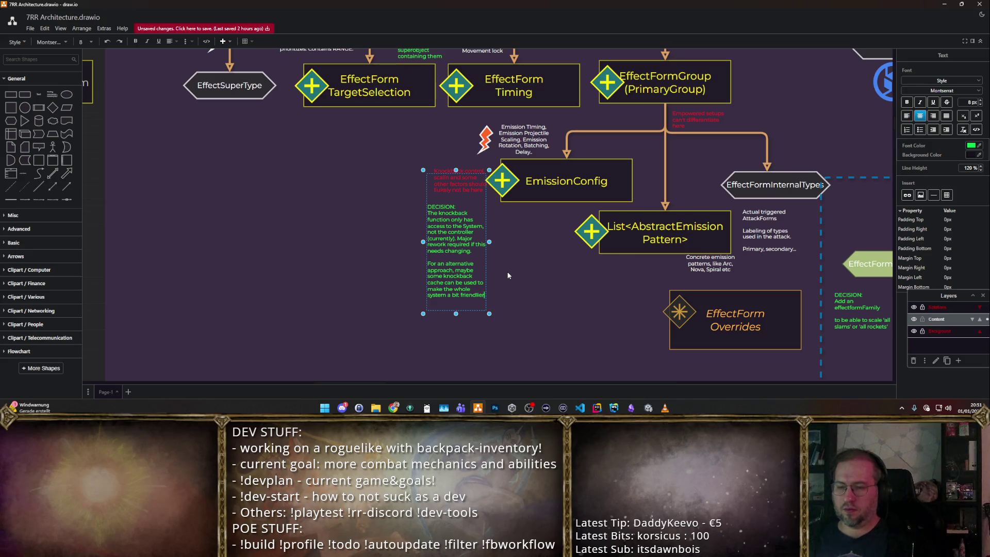
{"action": "left_click", "coordinate": [388, 202]}
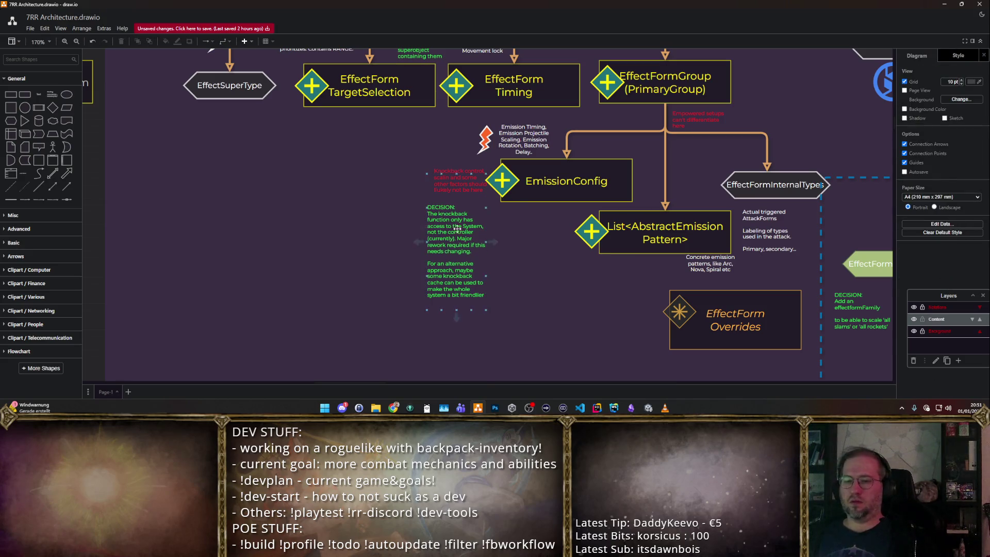
- Nudge the note right and split 'Major rework required if this needs changing' into its own paragraph
{"action": "left_click_drag", "start_coordinate": [451, 229], "coordinate": [461, 226]}
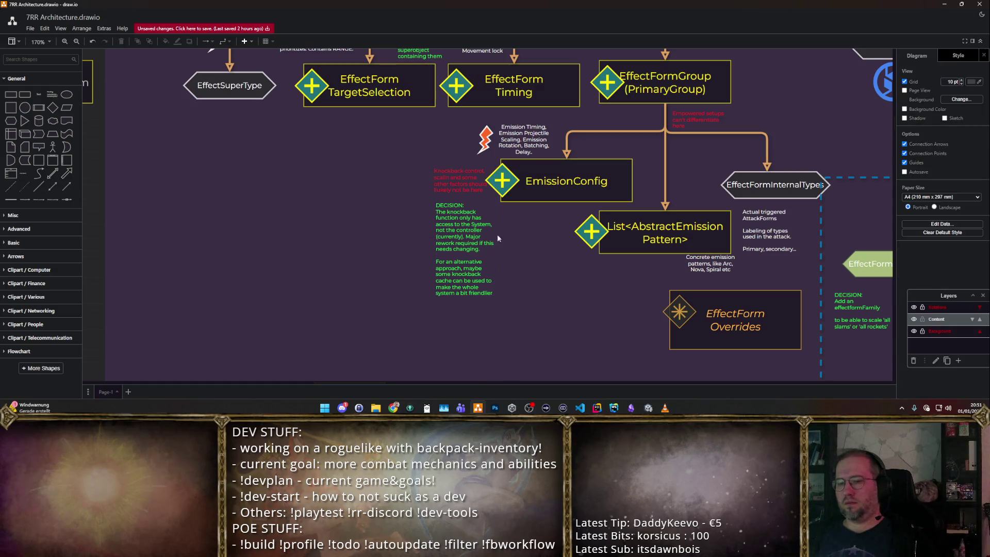
{"action": "double_click", "coordinate": [478, 240]}
{"action": "left_click", "coordinate": [467, 236]}
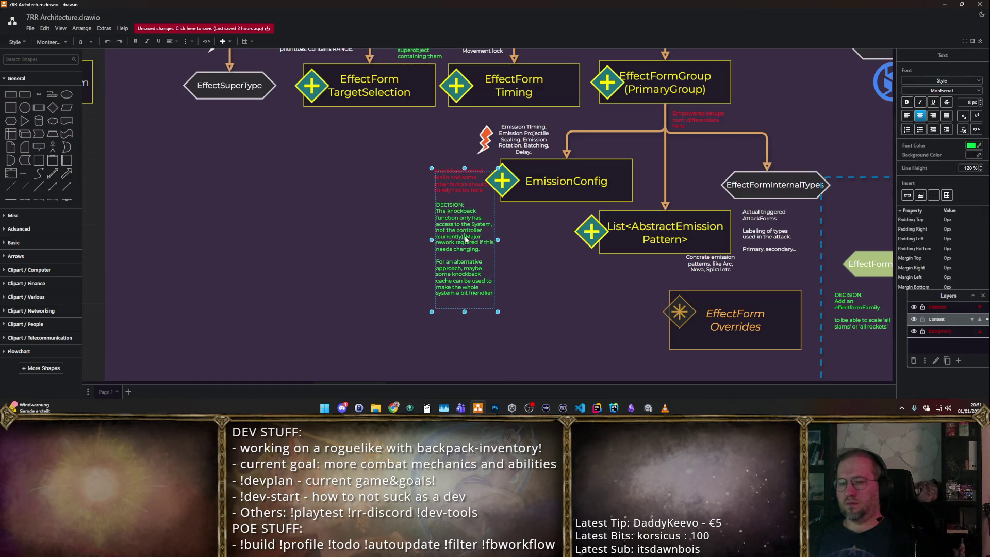
{"action": "key", "text": "Return"}
{"action": "key", "text": "Return"}
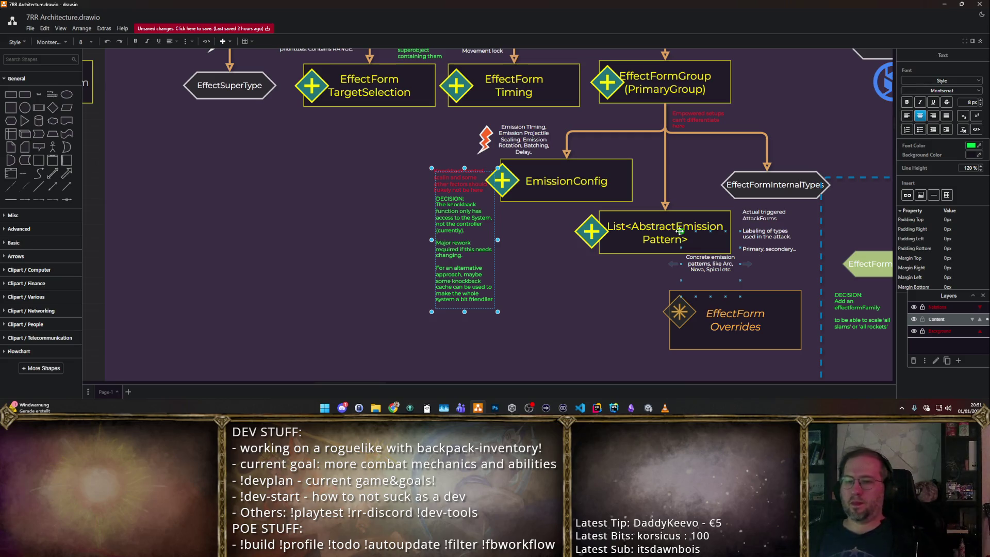
{"action": "left_click", "coordinate": [650, 223]}
{"action": "scroll", "coordinate": [650, 224], "scroll_direction": "up", "scroll_amount": 3}
{"action": "scroll", "coordinate": [651, 224], "scroll_direction": "right", "scroll_amount": 3}
{"action": "scroll", "coordinate": [650, 224], "scroll_direction": "down", "scroll_amount": 3}
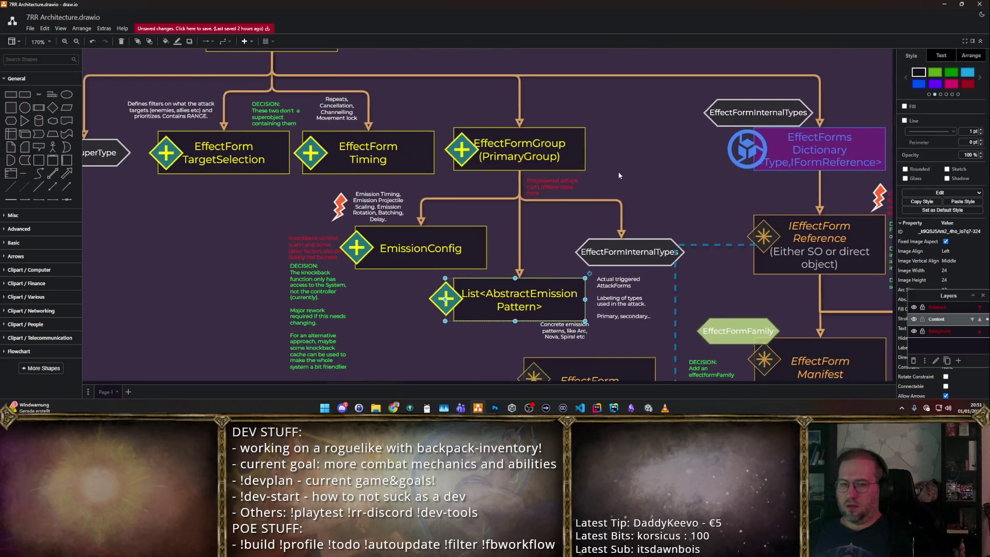
{"action": "scroll", "coordinate": [622, 174], "scroll_direction": "down", "scroll_amount": 3}
{"action": "scroll", "coordinate": [625, 173], "scroll_direction": "down", "scroll_amount": 2}
{"action": "scroll", "coordinate": [624, 173], "scroll_direction": "down", "scroll_amount": 1}
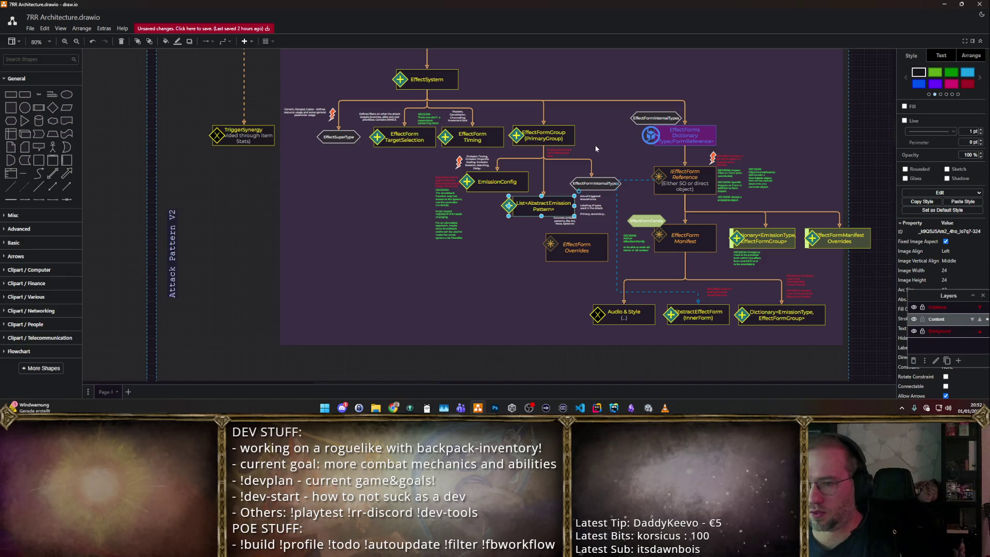
{"action": "scroll", "coordinate": [555, 130], "scroll_direction": "up", "scroll_amount": 5}
{"action": "scroll", "coordinate": [576, 155], "scroll_direction": "up", "scroll_amount": 2}
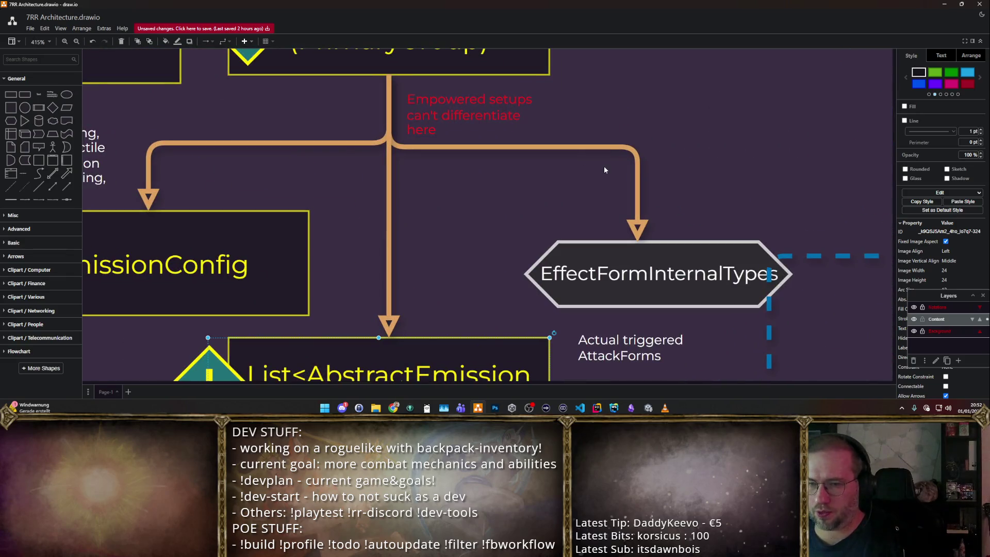
{"action": "scroll", "coordinate": [604, 166], "scroll_direction": "down", "scroll_amount": 5}
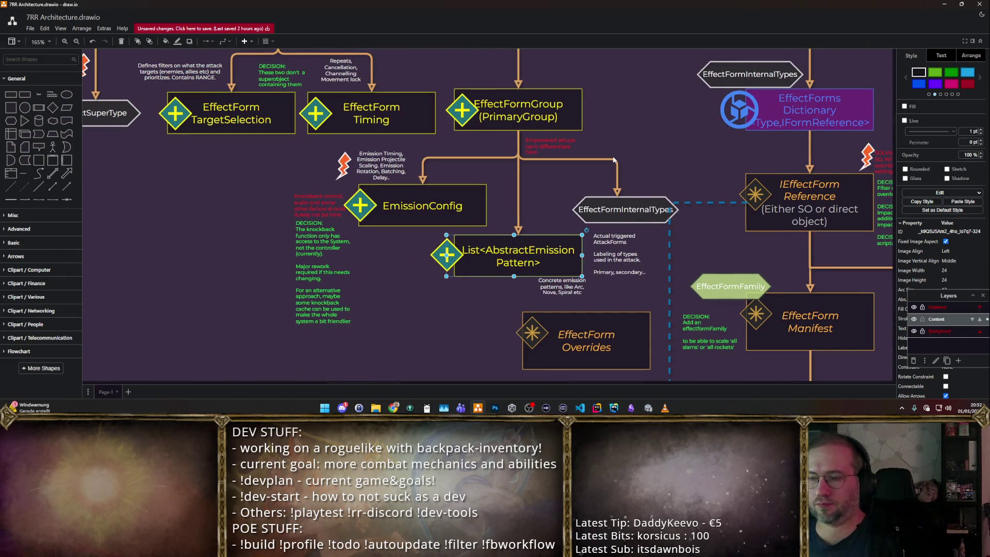
{"action": "scroll", "coordinate": [534, 104], "scroll_direction": "right", "scroll_amount": 3}
{"action": "left_click", "coordinate": [534, 105]}
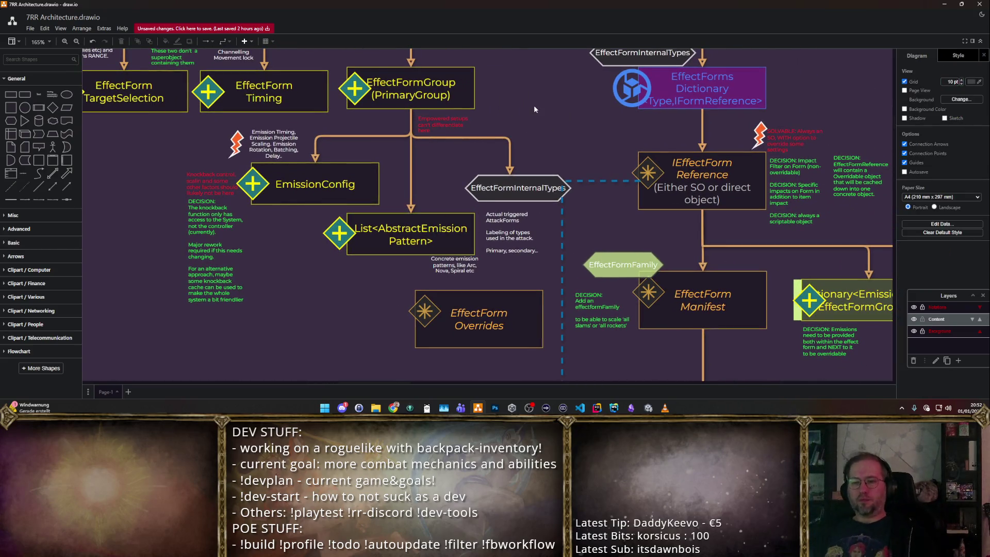
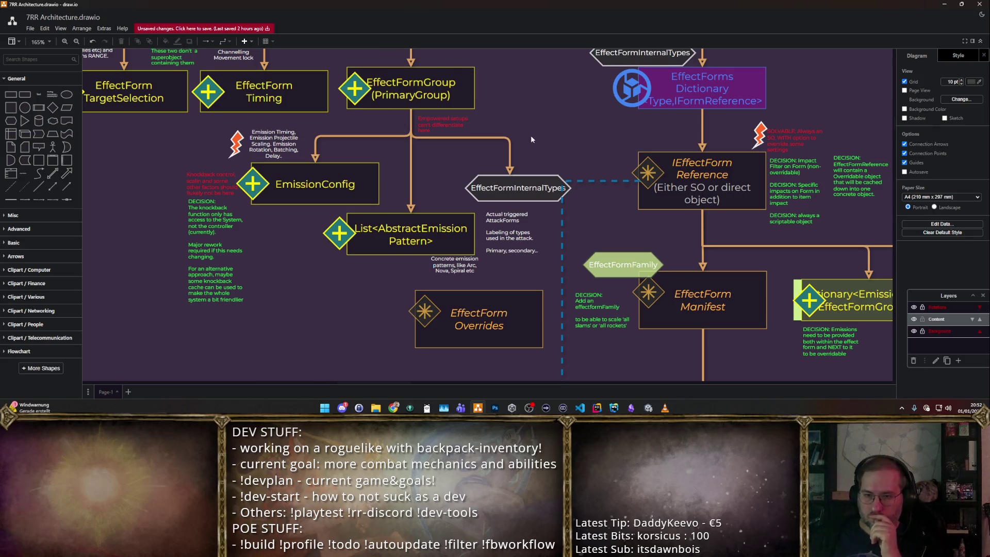
- Select the EffectFormGroup (PrimaryGroup) shape in draw.io and switch over to Rider
{"action": "left_click_drag", "start_coordinate": [531, 140], "coordinate": [555, 198]}
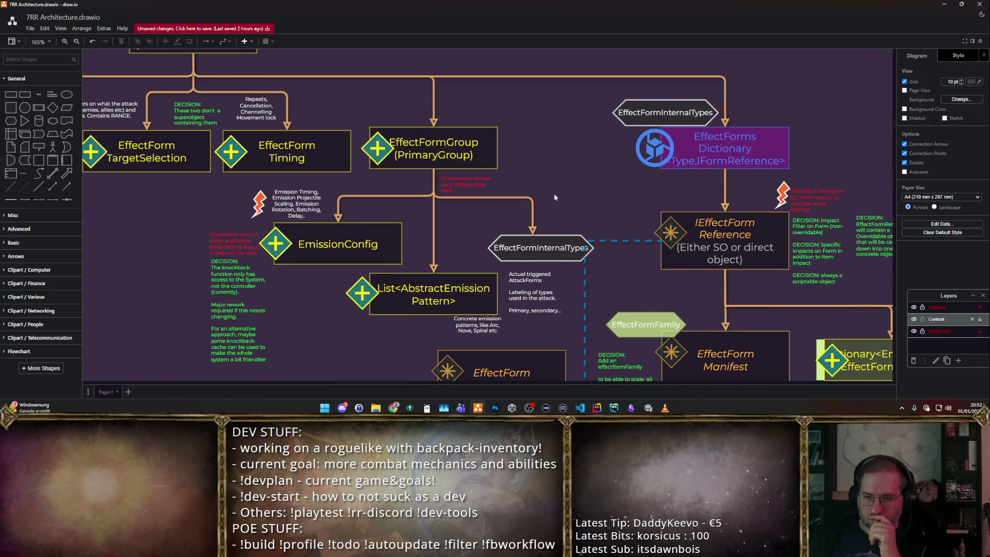
{"action": "left_click", "coordinate": [474, 138]}
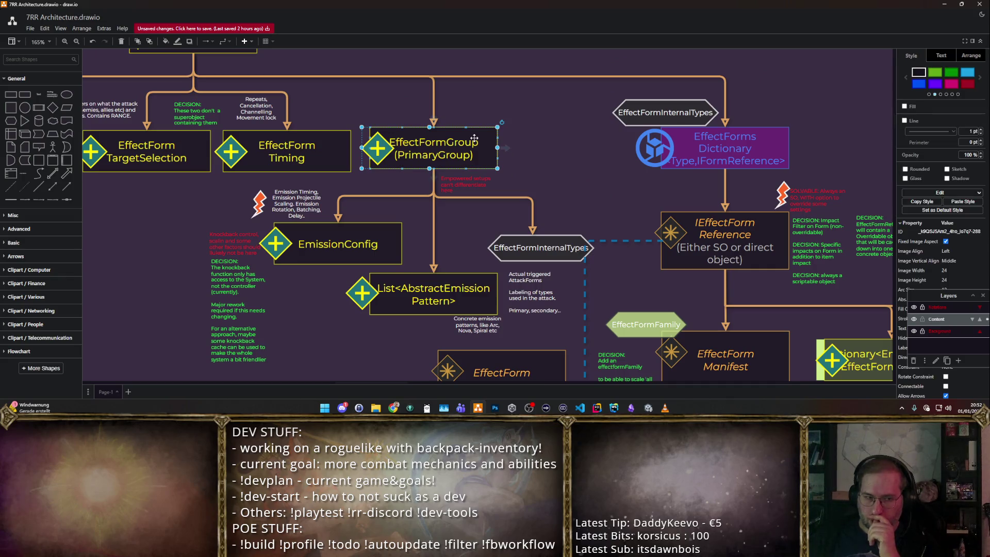
{"action": "key", "text": "alt+Tab"}
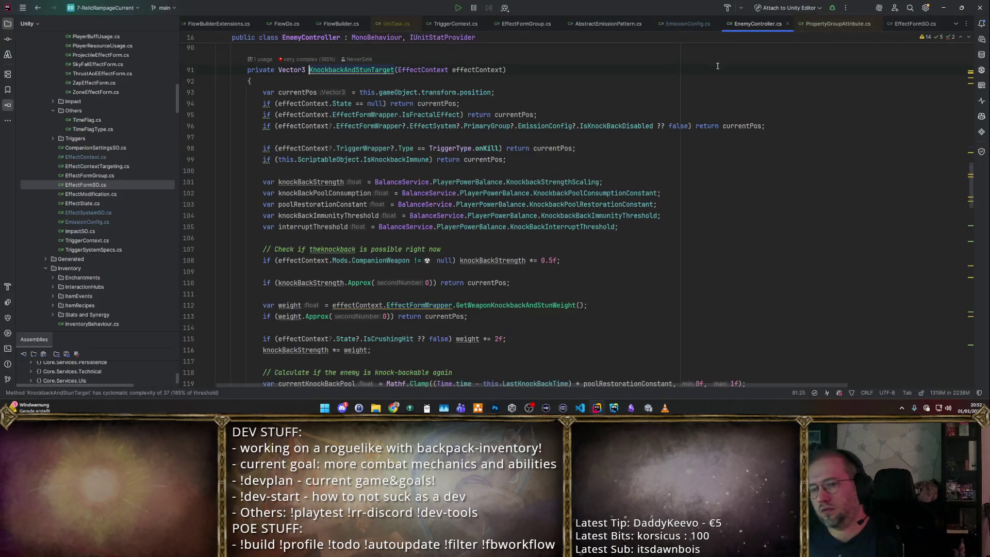
- Jump to the PrimaryGroup symbol in EffectSystemSO.cs and list all of its usages
{"action": "key", "text": "shift+alt+t"}
{"action": "type", "text": "Prim"}
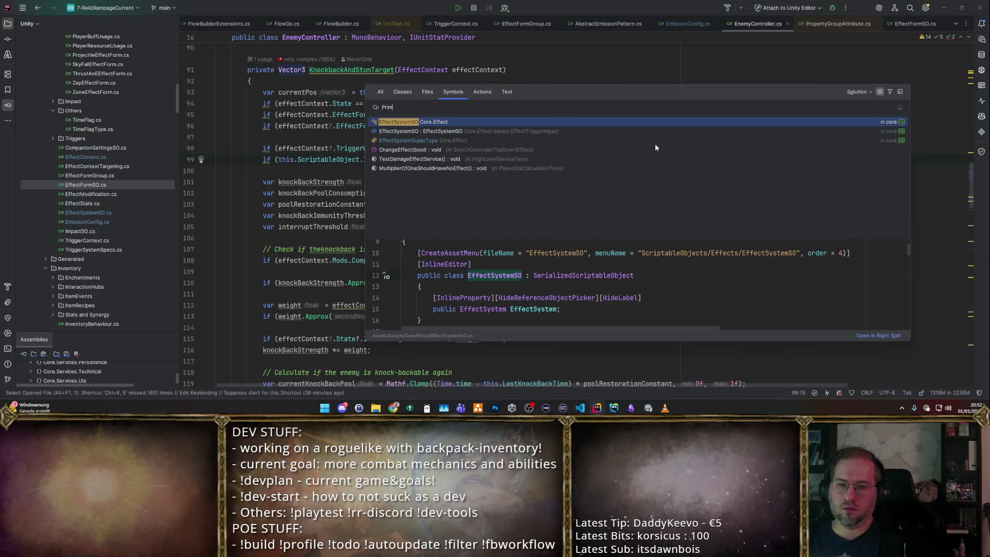
{"action": "type", "text": "aryGroup"}
{"action": "key", "text": "Return"}
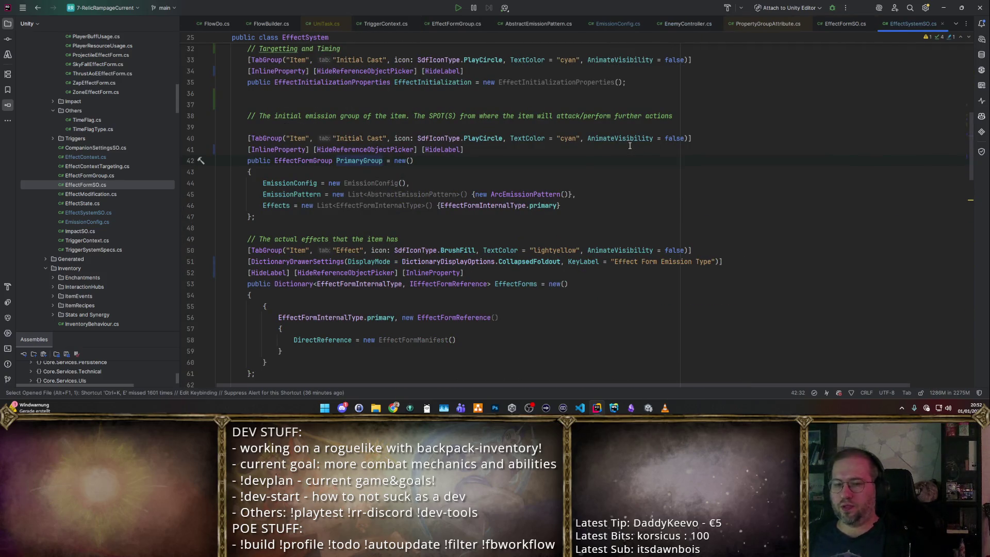
{"action": "left_click", "coordinate": [408, 171]}
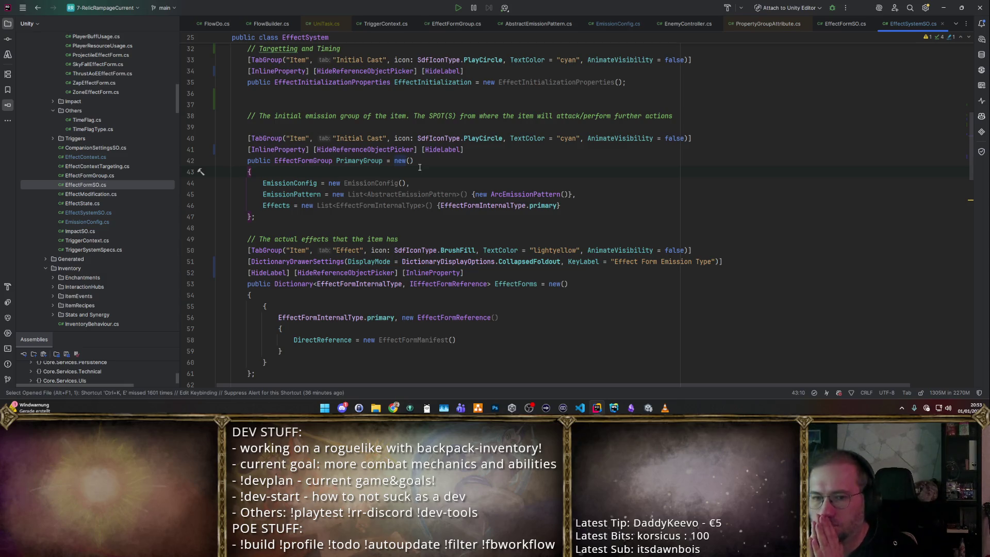
{"action": "left_click", "coordinate": [375, 160], "text": "ctrl"}
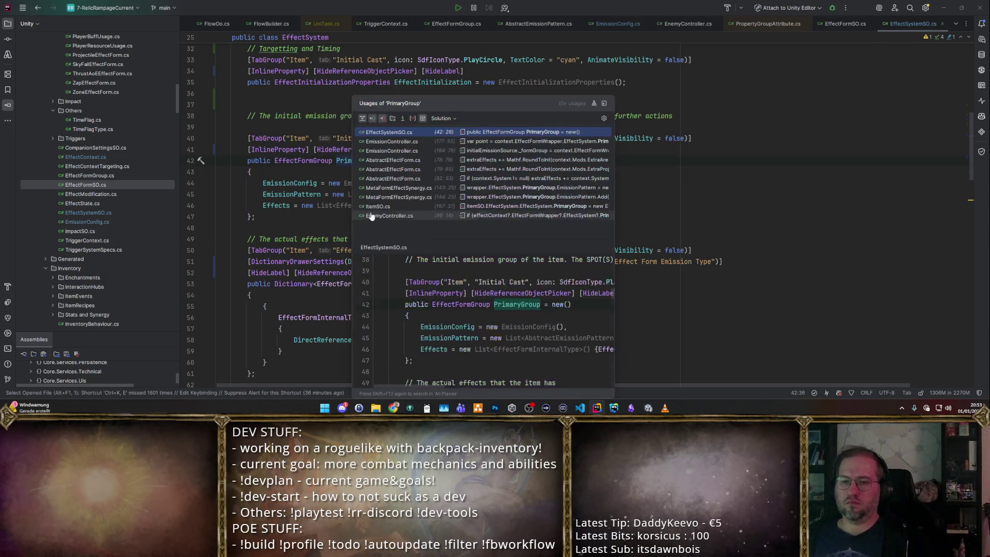
- Dock the PrimaryGroup usages in the Find panel and step through the EmissionController and AbstractEffectForm results
{"action": "key", "text": "alt+F7"}
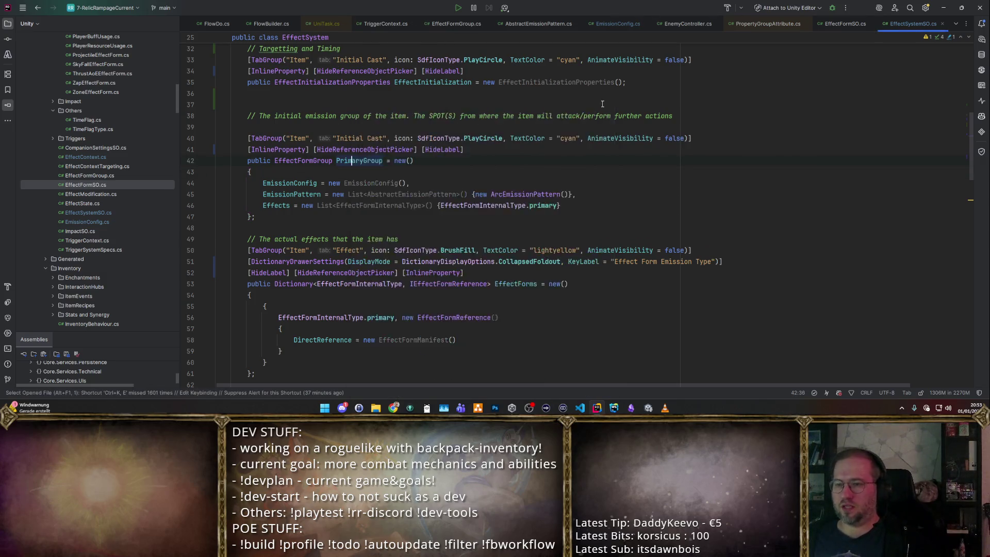
{"action": "key", "text": "Down"}
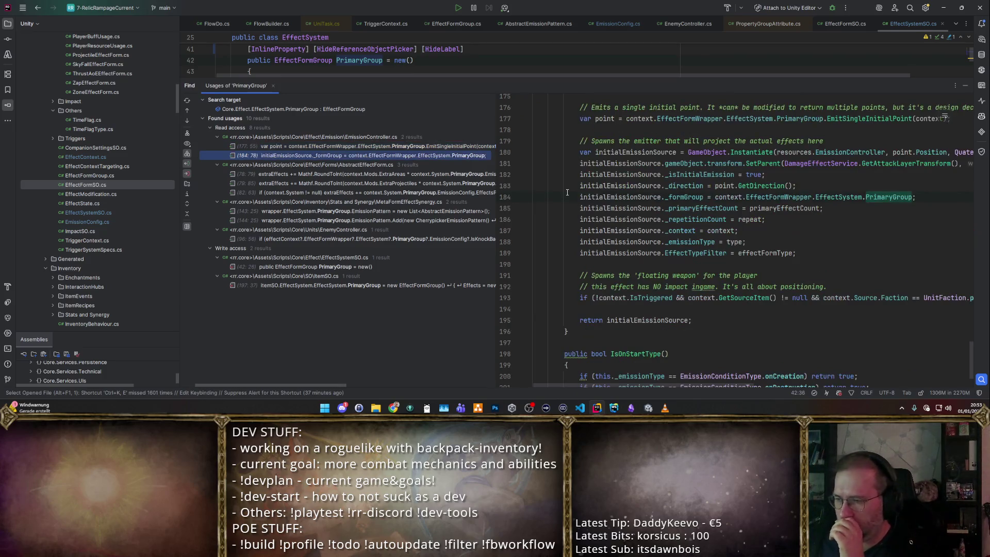
{"action": "key", "text": "Down"}
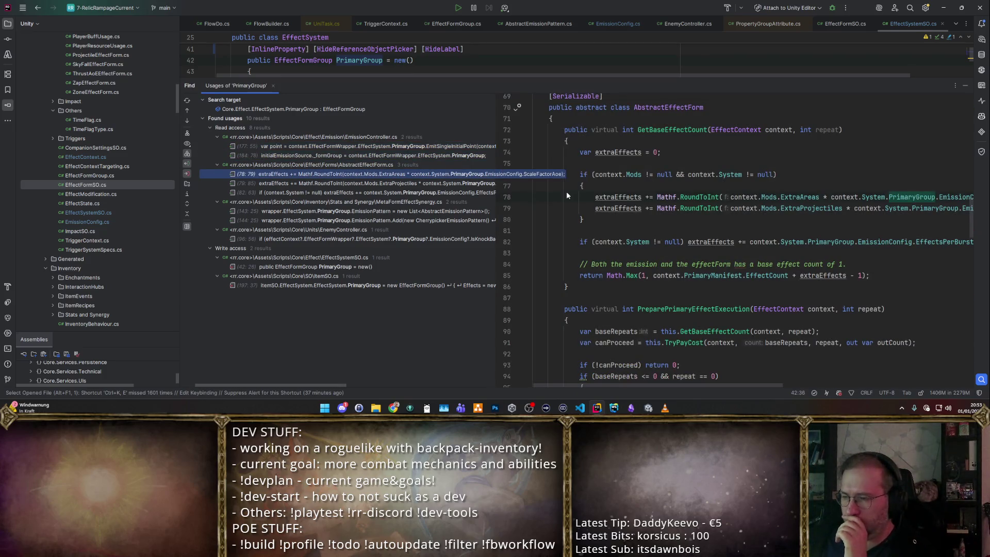
{"action": "key", "text": "Down"}
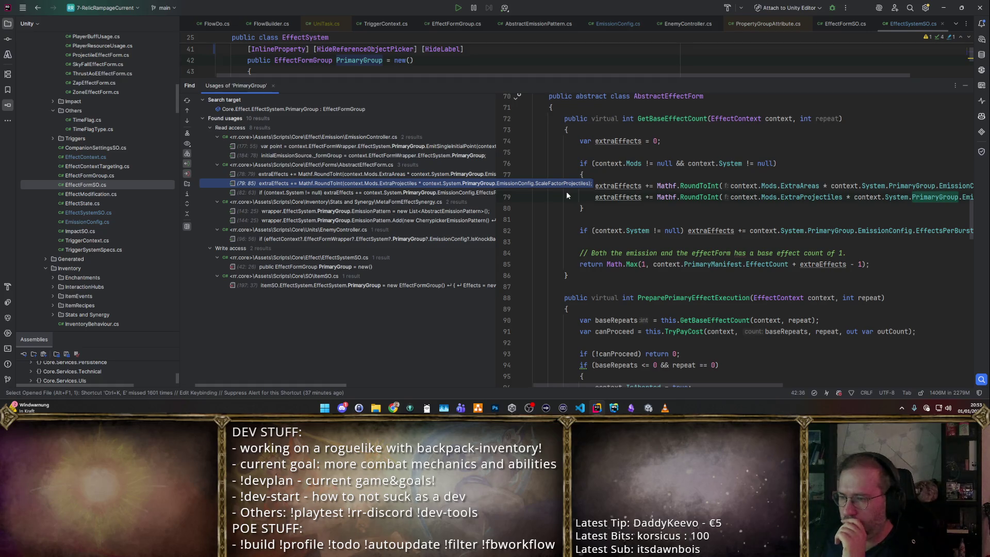
{"action": "key", "text": "Up"}
{"action": "key", "text": "Up"}
{"action": "key", "text": "Up"}
{"action": "key", "text": "Up"}
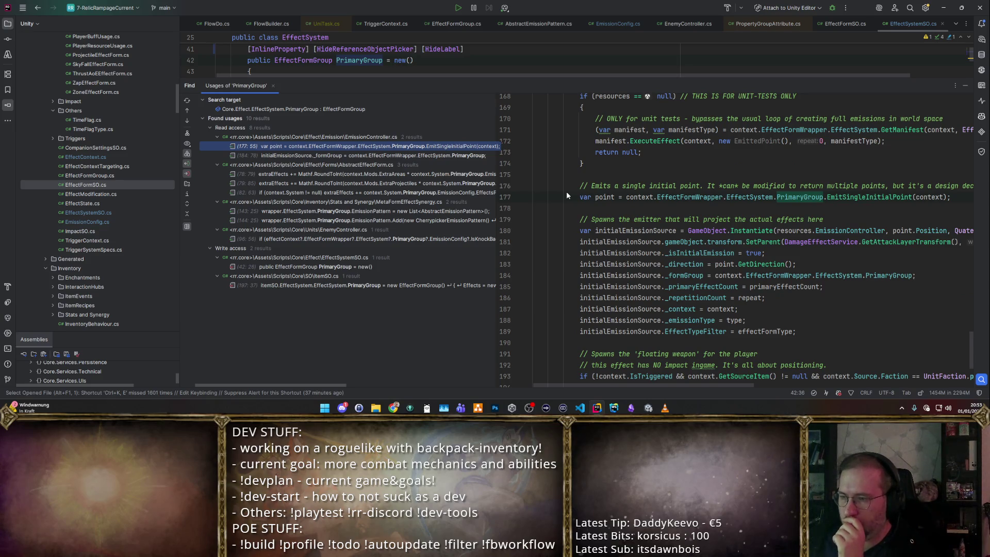
{"action": "key", "text": "Down"}
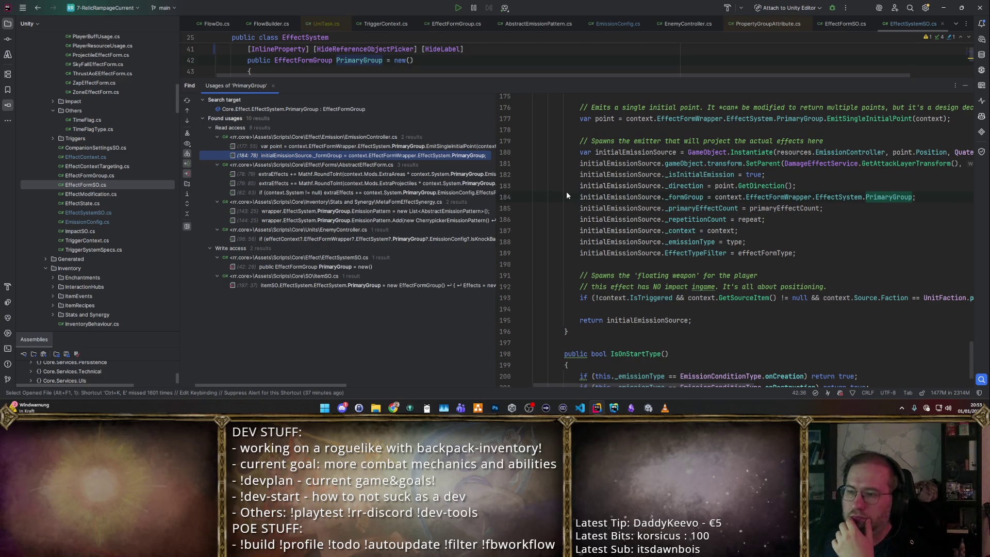
{"action": "key", "text": "Down"}
{"action": "key", "text": "Down"}
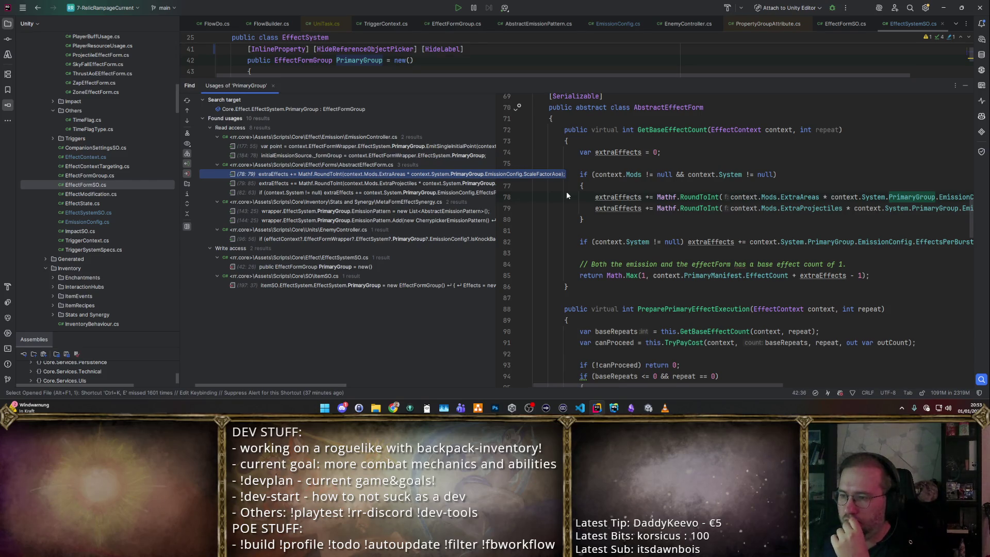
{"action": "key", "text": "Down"}
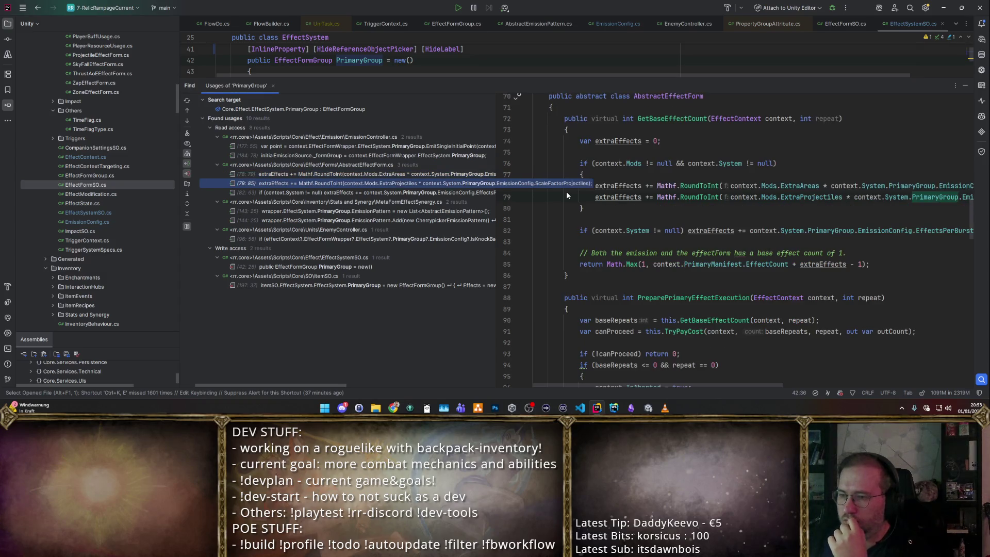
{"action": "key", "text": "Down"}
{"action": "key", "text": "Down"}
{"action": "key", "text": "Down"}
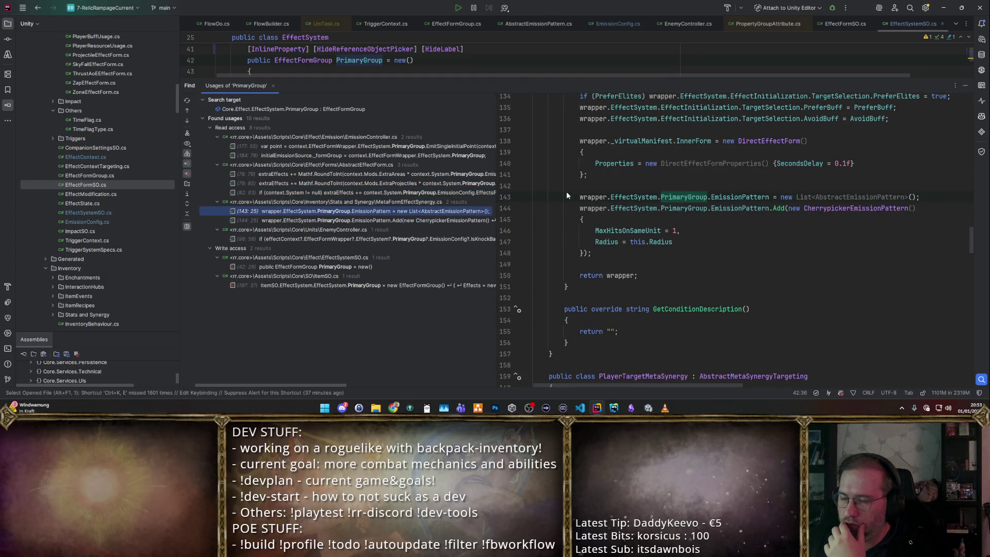
{"action": "key", "text": "Up"}
{"action": "key", "text": "Up"}
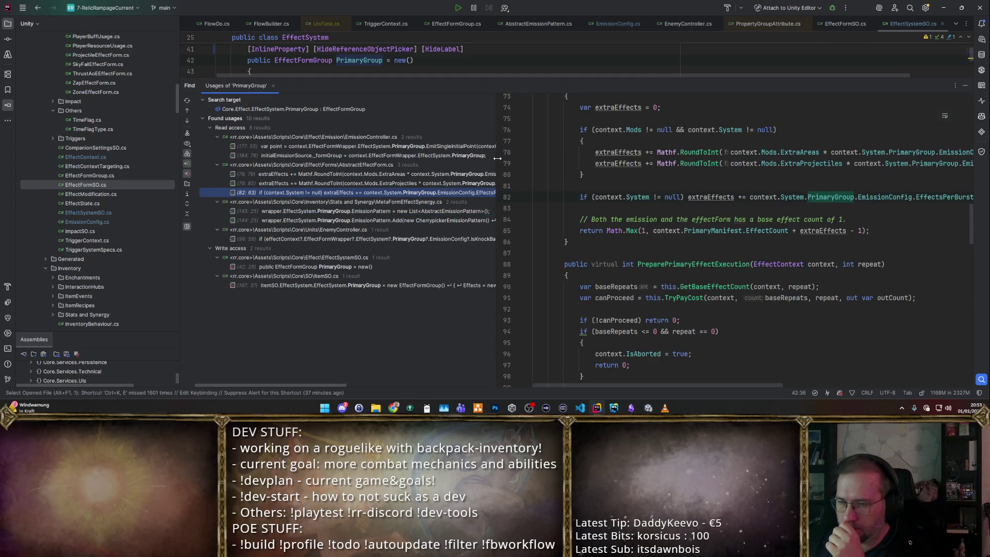
- Resize the preview splitter and review the MetaFormEffectSynergy and EnemyController usages
{"action": "left_click_drag", "start_coordinate": [498, 159], "coordinate": [302, 155]}
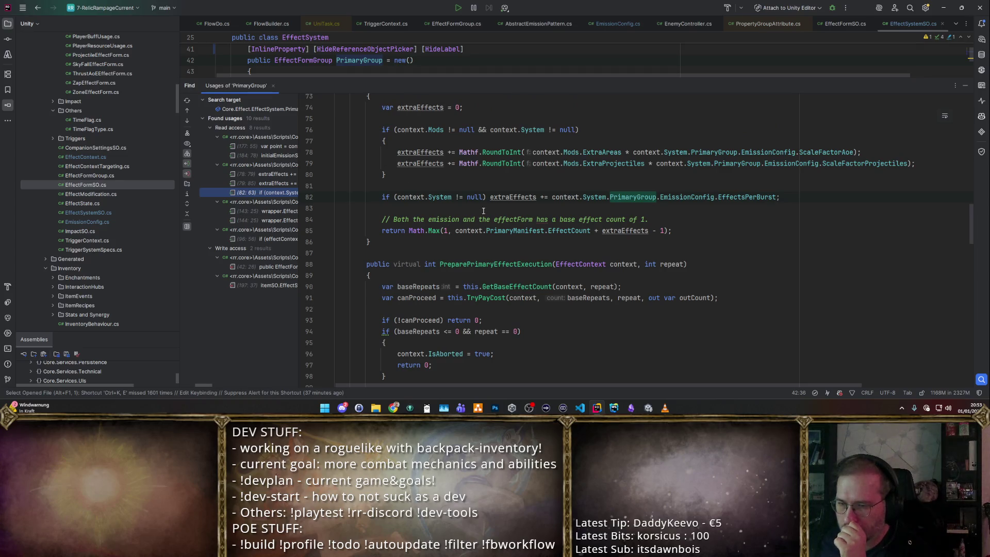
{"action": "scroll", "coordinate": [483, 207], "scroll_direction": "up", "scroll_amount": 3}
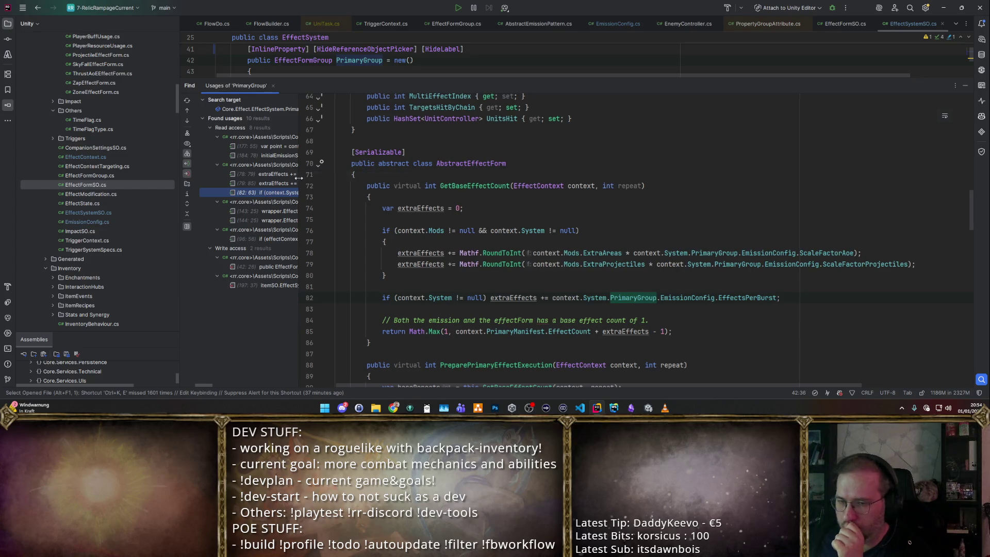
{"action": "left_click_drag", "start_coordinate": [298, 176], "coordinate": [491, 177]}
{"action": "left_click", "coordinate": [363, 201]}
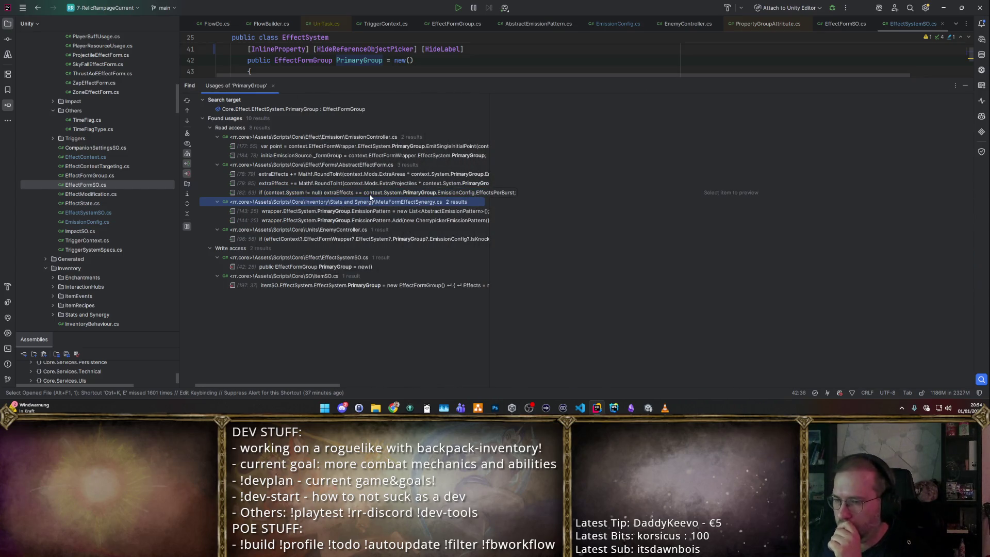
{"action": "key", "text": "Down"}
{"action": "key", "text": "Down"}
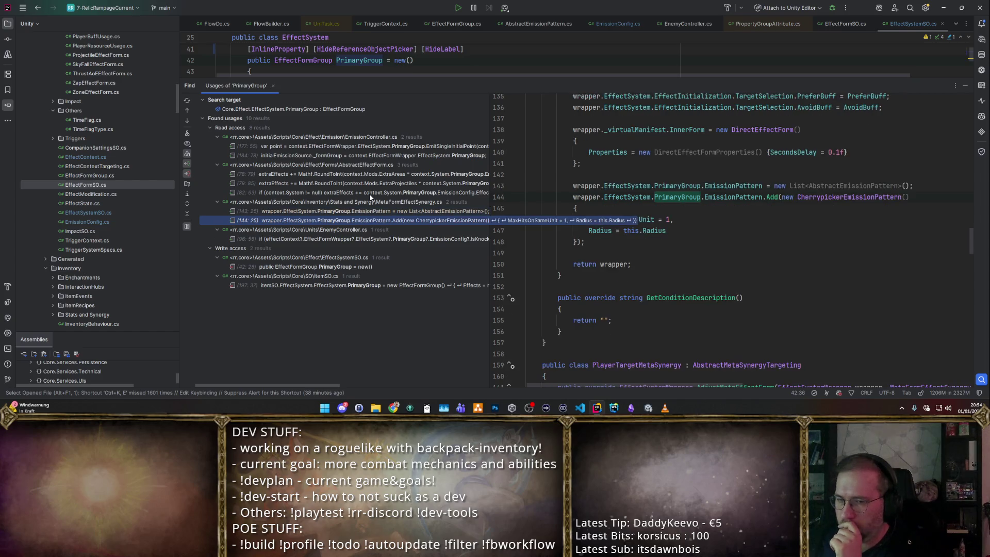
{"action": "key", "text": "Down"}
{"action": "key", "text": "Down"}
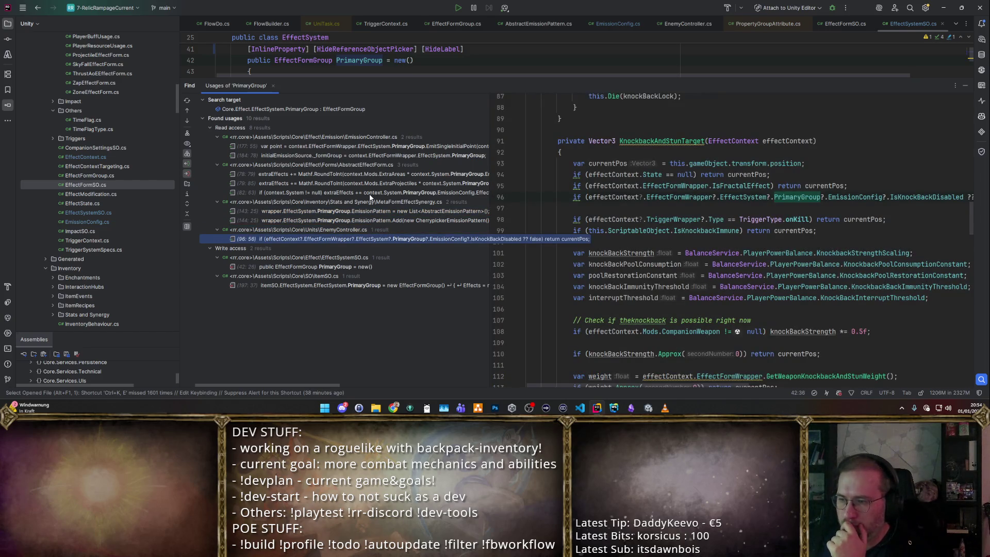
{"action": "key", "text": "Up"}
{"action": "key", "text": "Up"}
{"action": "key", "text": "Up"}
{"action": "key", "text": "Up"}
{"action": "key", "text": "Down"}
{"action": "key", "text": "Down"}
{"action": "key", "text": "Down"}
{"action": "key", "text": "Down"}
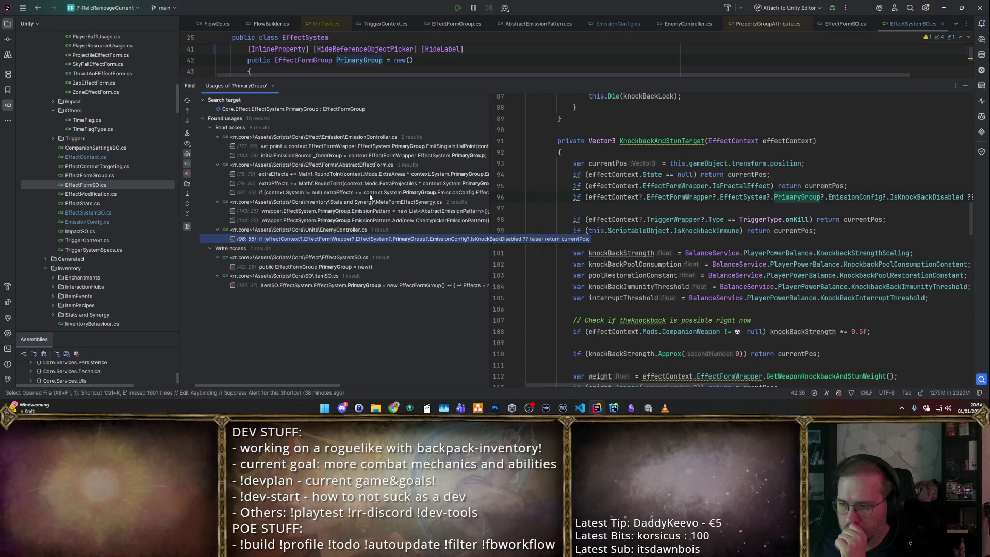
{"action": "key", "text": "Up"}
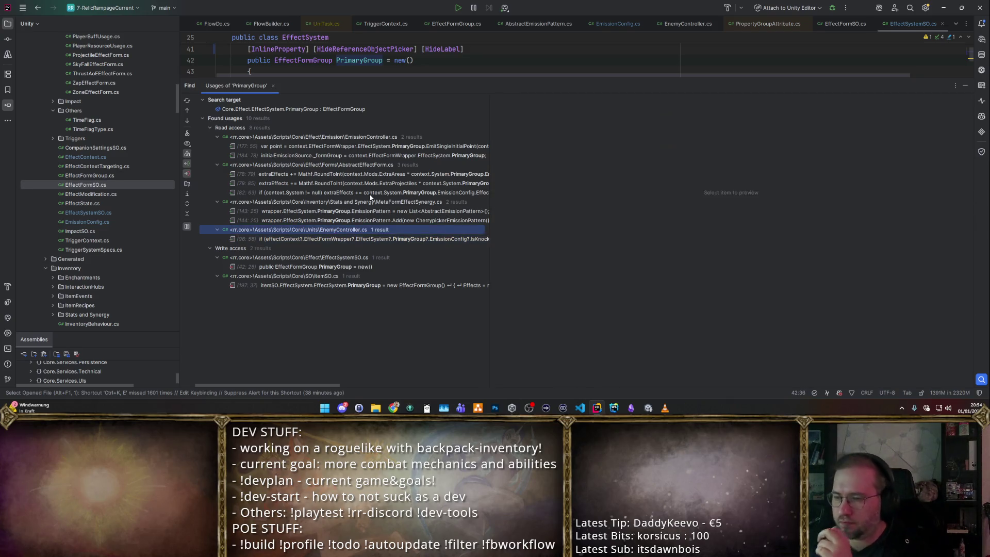
{"action": "key", "text": "Up"}
{"action": "key", "text": "Up"}
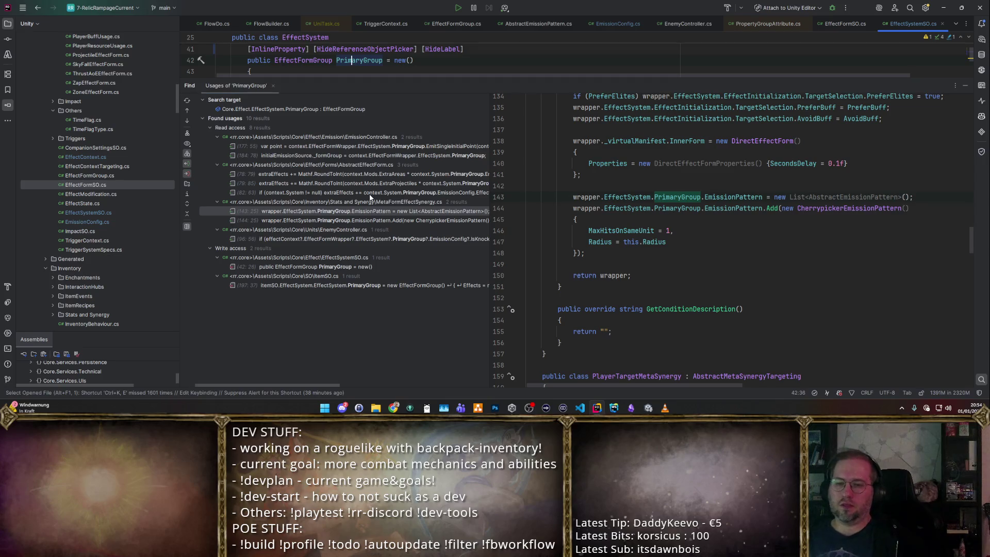
{"action": "scroll", "coordinate": [430, 75], "scroll_direction": "right", "scroll_amount": 2}
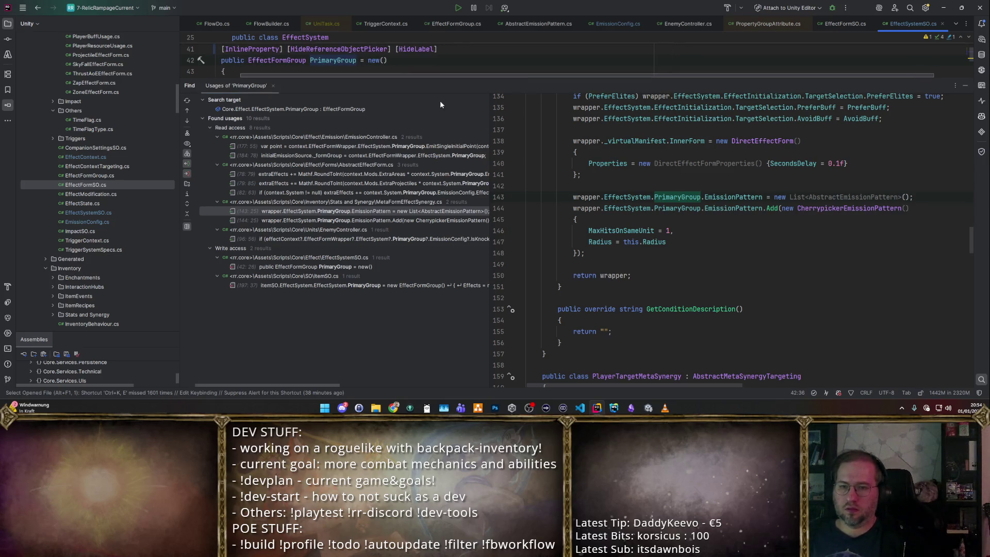
- Check EffectInitializationProperties usages, then go to the EffectFormGroup class definition from line 42
{"action": "left_click_drag", "start_coordinate": [441, 80], "coordinate": [432, 205]}
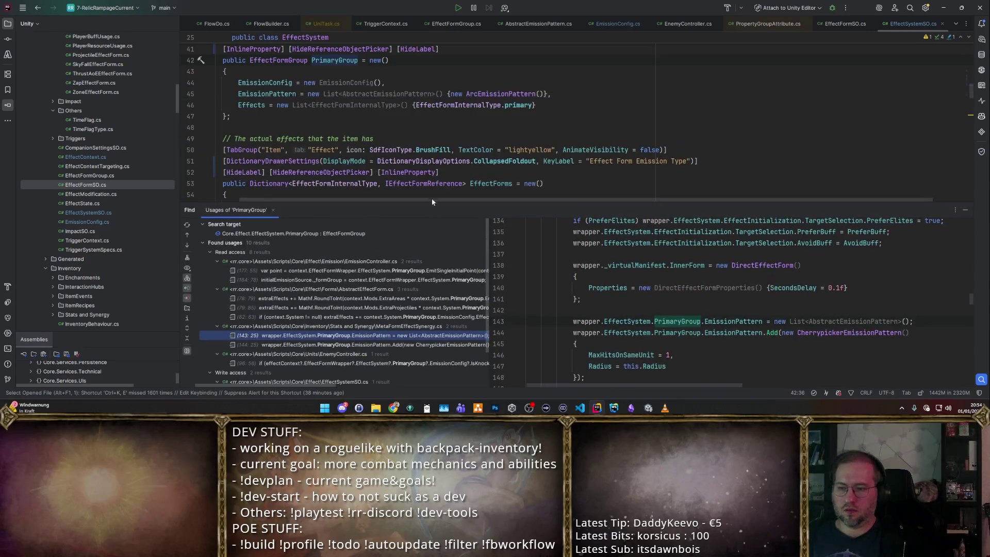
{"action": "scroll", "coordinate": [334, 145], "scroll_direction": "up", "scroll_amount": 3}
{"action": "scroll", "coordinate": [334, 145], "scroll_direction": "left", "scroll_amount": 2}
{"action": "scroll", "coordinate": [335, 144], "scroll_direction": "up", "scroll_amount": 2}
{"action": "scroll", "coordinate": [334, 145], "scroll_direction": "down", "scroll_amount": 3}
{"action": "left_click_drag", "start_coordinate": [360, 204], "coordinate": [360, 255]}
{"action": "scroll", "coordinate": [387, 155], "scroll_direction": "up", "scroll_amount": 3}
{"action": "scroll", "coordinate": [407, 152], "scroll_direction": "up", "scroll_amount": 3}
{"action": "scroll", "coordinate": [400, 169], "scroll_direction": "down", "scroll_amount": 2}
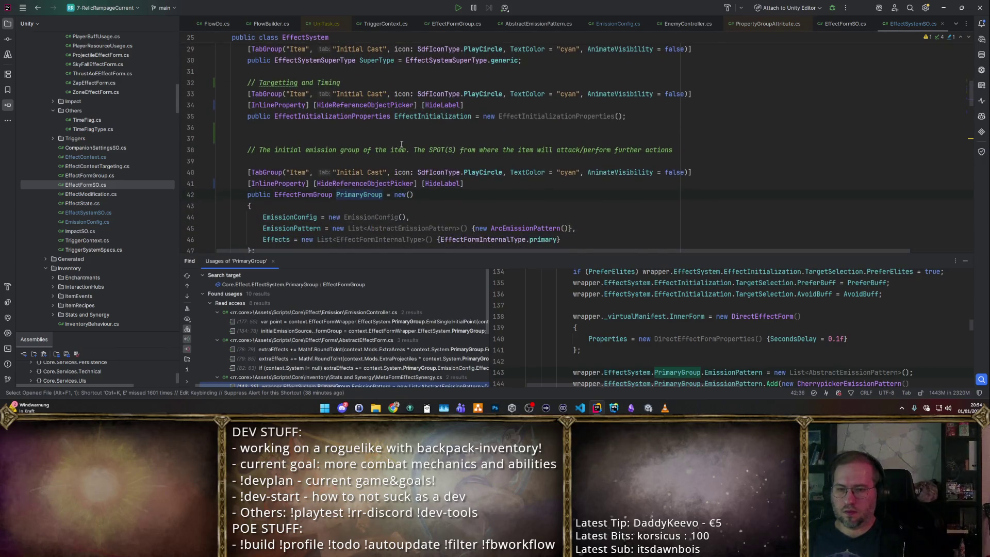
{"action": "scroll", "coordinate": [410, 158], "scroll_direction": "down", "scroll_amount": 1}
{"action": "scroll", "coordinate": [422, 150], "scroll_direction": "down", "scroll_amount": 2}
{"action": "left_click", "coordinate": [421, 150]}
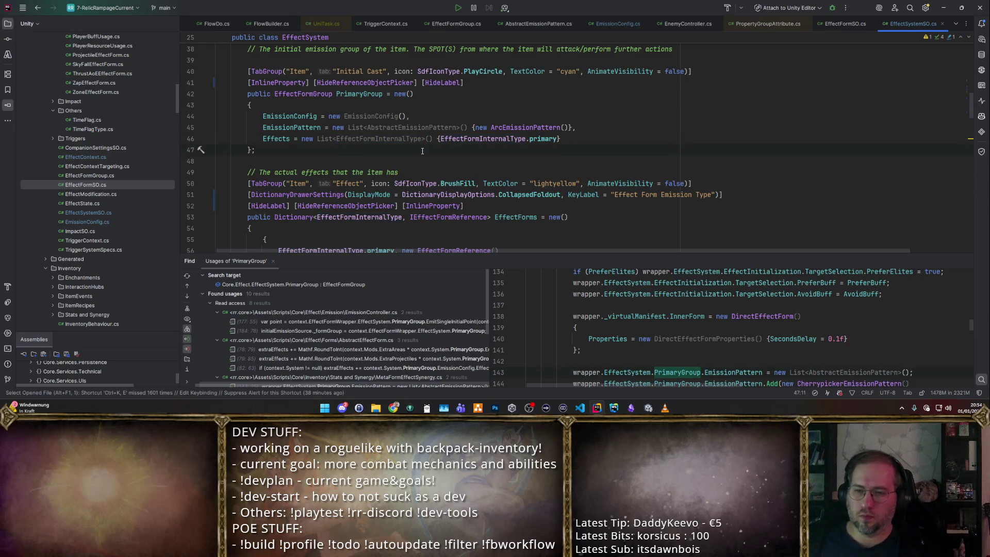
{"action": "scroll", "coordinate": [421, 150], "scroll_direction": "up", "scroll_amount": 1}
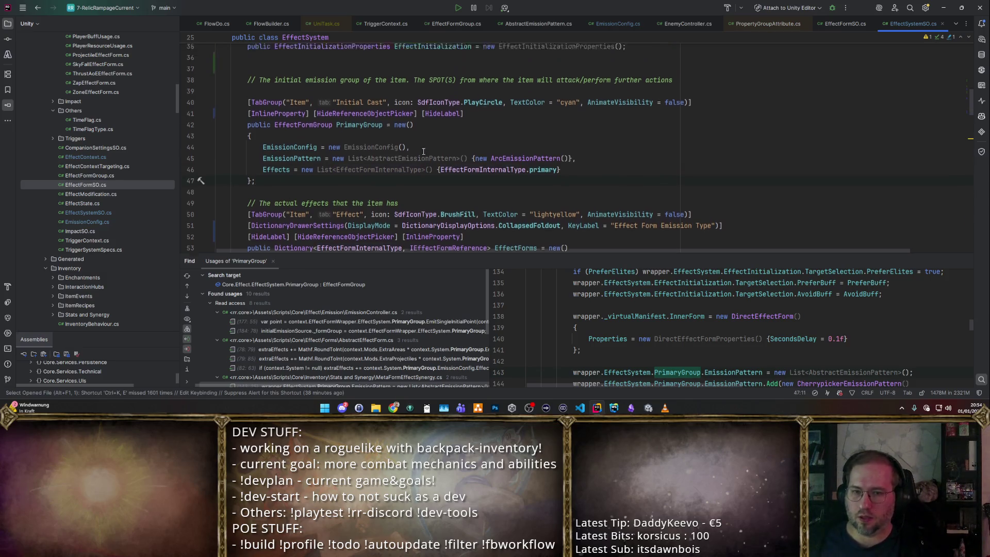
{"action": "scroll", "coordinate": [423, 148], "scroll_direction": "up", "scroll_amount": 3}
{"action": "scroll", "coordinate": [424, 146], "scroll_direction": "down", "scroll_amount": 4}
{"action": "scroll", "coordinate": [425, 145], "scroll_direction": "up", "scroll_amount": 3}
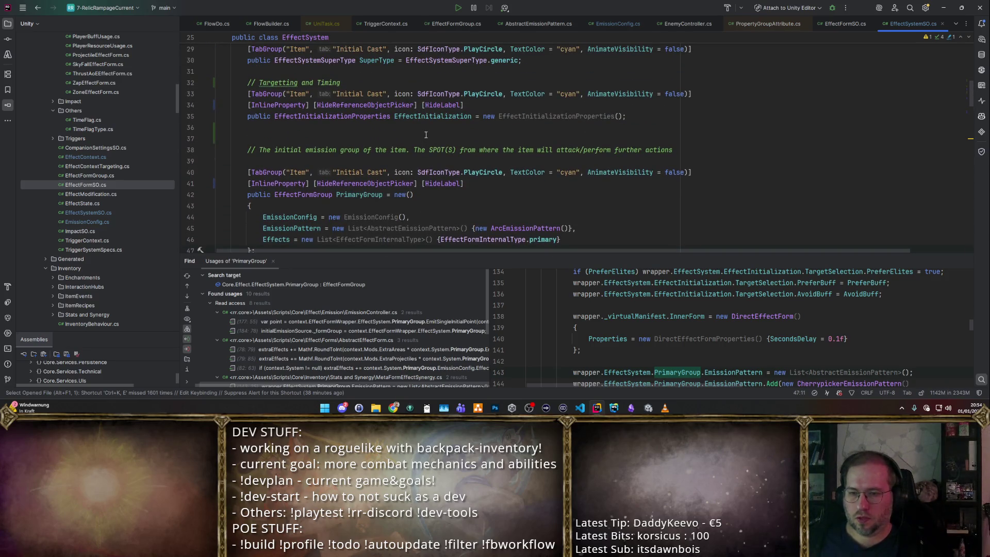
{"action": "left_click", "coordinate": [387, 116]}
{"action": "scroll", "coordinate": [391, 124], "scroll_direction": "up", "scroll_amount": 3}
{"action": "scroll", "coordinate": [394, 132], "scroll_direction": "down", "scroll_amount": 2}
{"action": "scroll", "coordinate": [399, 139], "scroll_direction": "down", "scroll_amount": 2}
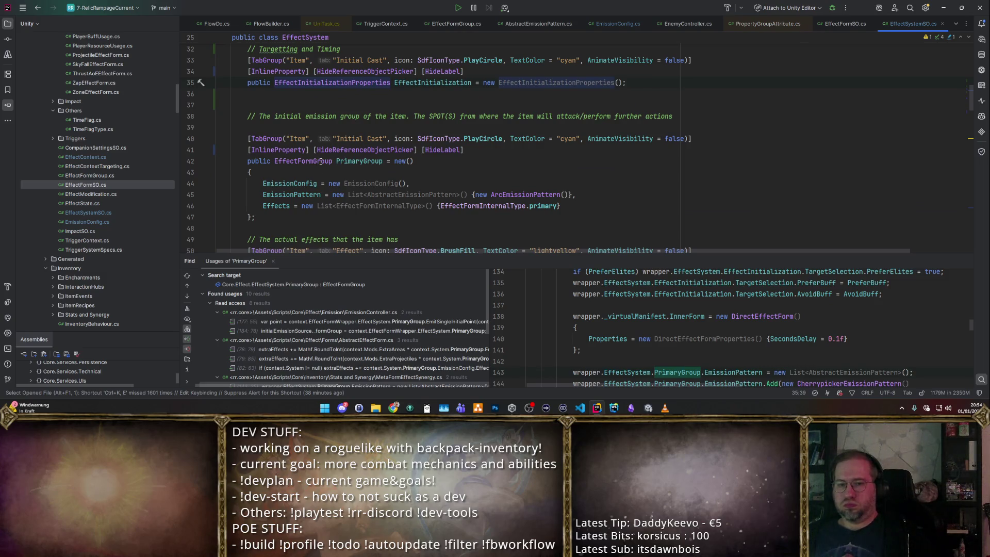
{"action": "scroll", "coordinate": [353, 109], "scroll_direction": "up", "scroll_amount": 2}
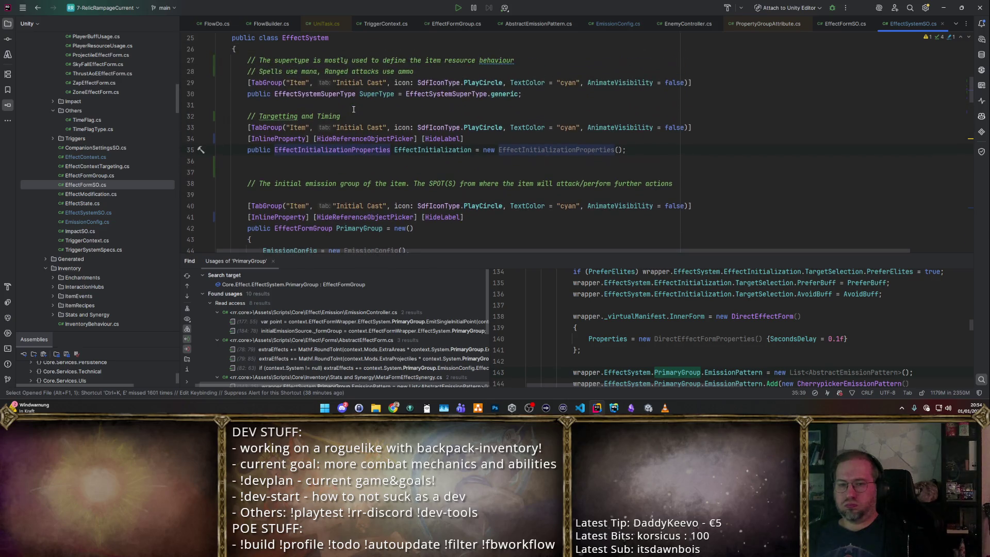
{"action": "scroll", "coordinate": [354, 110], "scroll_direction": "down", "scroll_amount": 2}
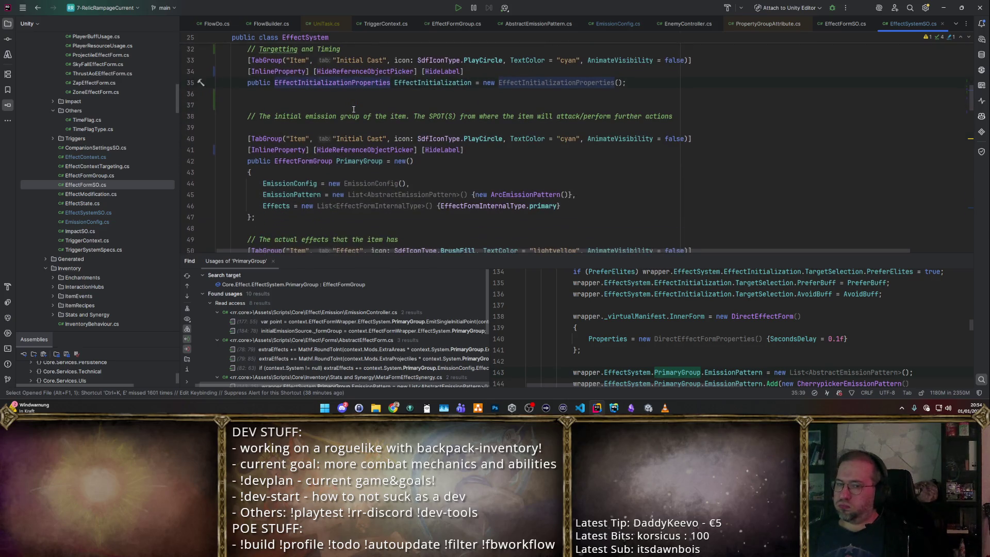
{"action": "left_click", "coordinate": [310, 161]}
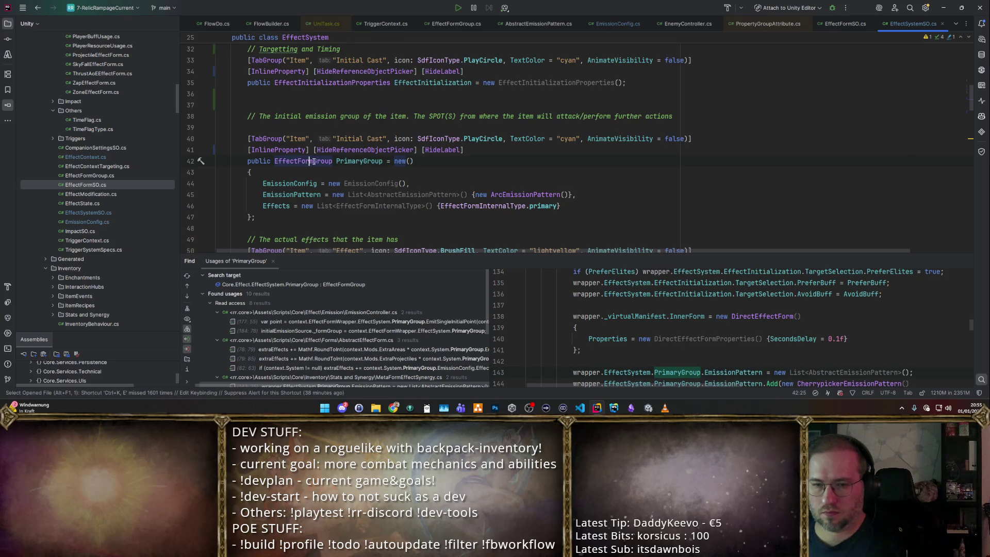
{"action": "key", "text": "F12"}
{"action": "scroll", "coordinate": [480, 128], "scroll_direction": "down", "scroll_amount": 4}
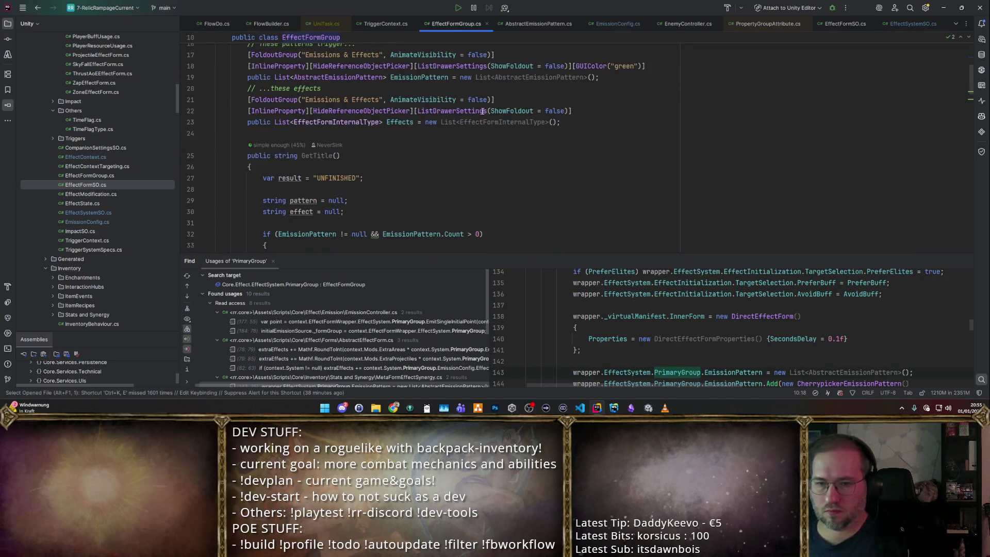
{"action": "key", "text": "ctrl+alt+Left"}
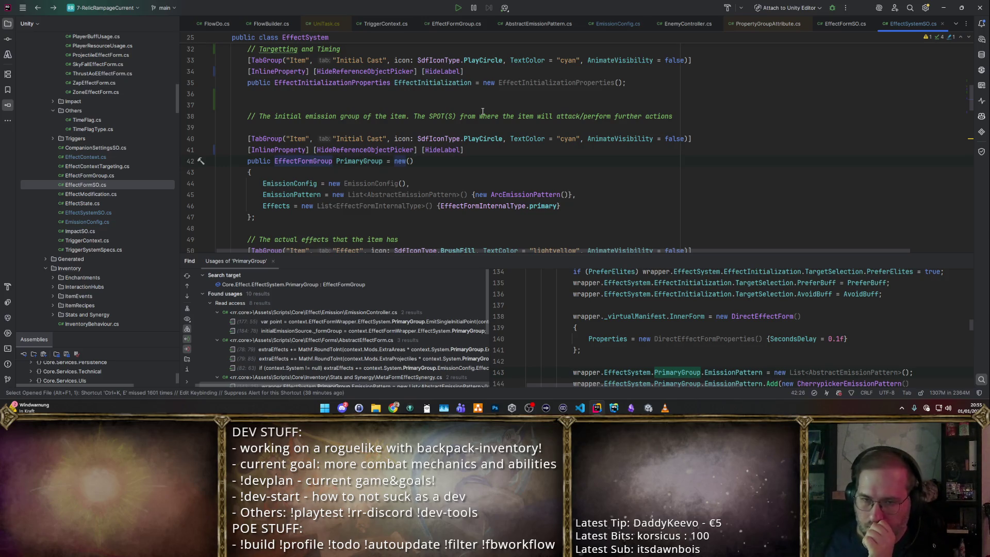
{"action": "scroll", "coordinate": [350, 138], "scroll_direction": "up", "scroll_amount": 1}
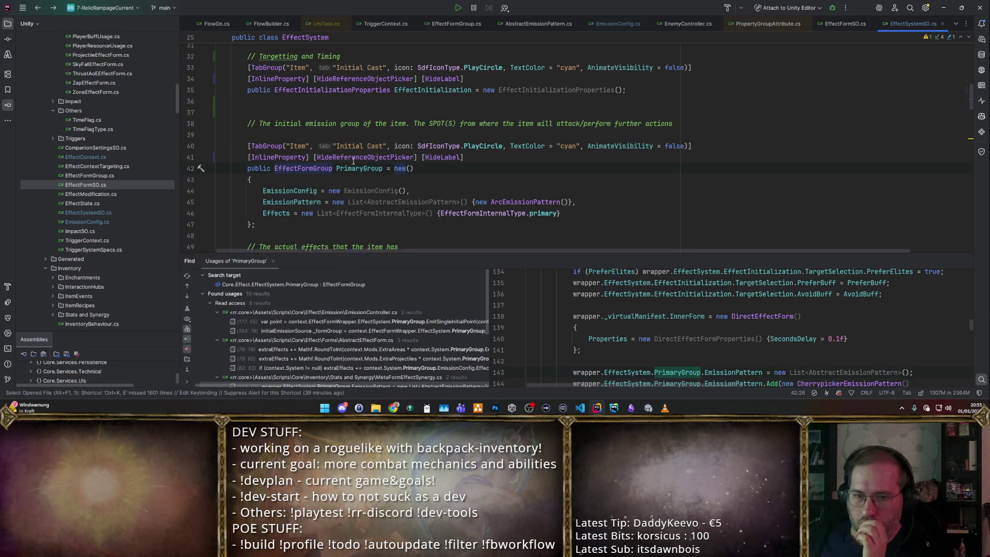
{"action": "scroll", "coordinate": [349, 138], "scroll_direction": "up", "scroll_amount": 3}
{"action": "scroll", "coordinate": [387, 142], "scroll_direction": "down", "scroll_amount": 2}
{"action": "scroll", "coordinate": [416, 147], "scroll_direction": "down", "scroll_amount": 4}
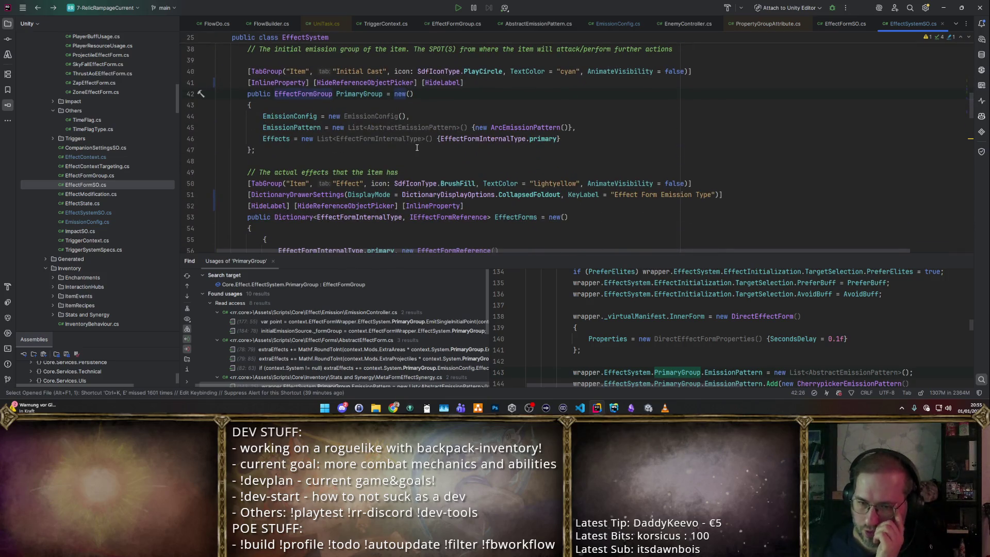
{"action": "scroll", "coordinate": [416, 147], "scroll_direction": "down", "scroll_amount": 4}
{"action": "scroll", "coordinate": [474, 116], "scroll_direction": "up", "scroll_amount": 1}
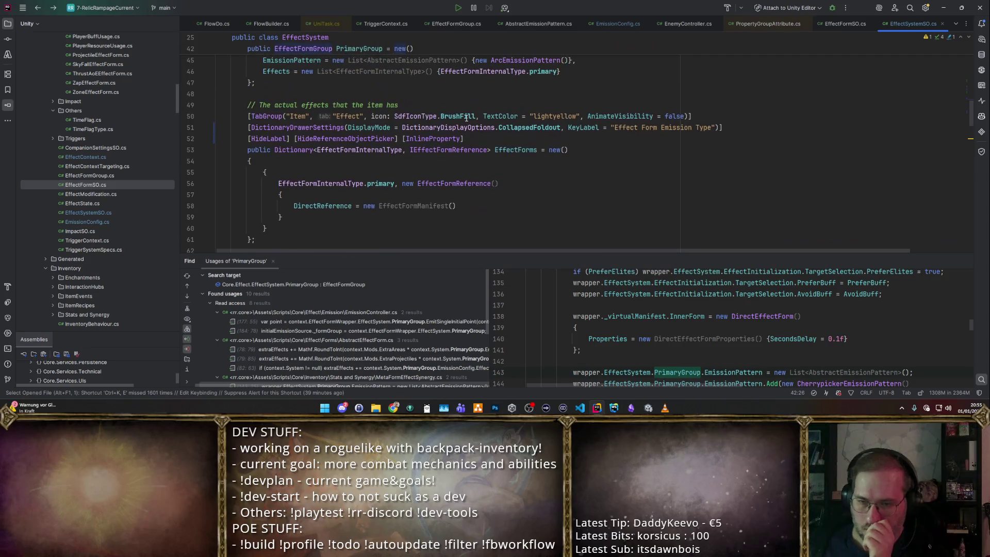
{"action": "scroll", "coordinate": [470, 116], "scroll_direction": "up", "scroll_amount": 1}
{"action": "scroll", "coordinate": [465, 116], "scroll_direction": "up", "scroll_amount": 4}
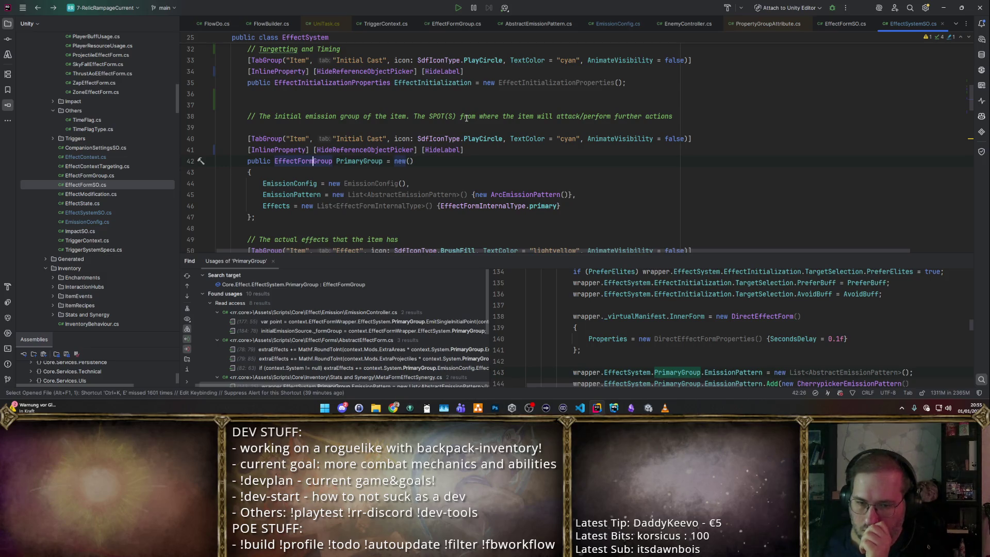
{"action": "scroll", "coordinate": [467, 117], "scroll_direction": "down", "scroll_amount": 3}
{"action": "scroll", "coordinate": [467, 117], "scroll_direction": "down", "scroll_amount": 1}
{"action": "scroll", "coordinate": [466, 118], "scroll_direction": "up", "scroll_amount": 2}
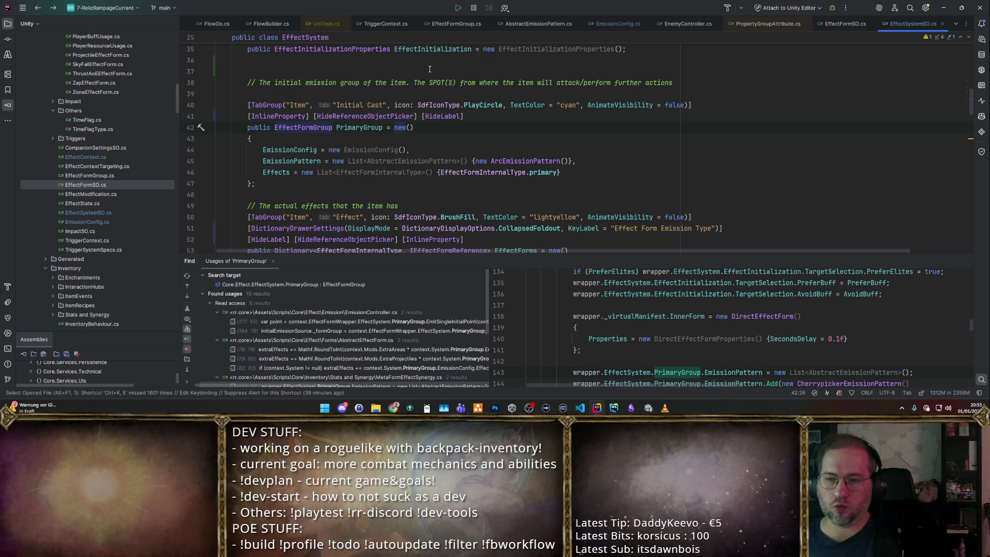
{"action": "scroll", "coordinate": [429, 68], "scroll_direction": "up", "scroll_amount": 2}
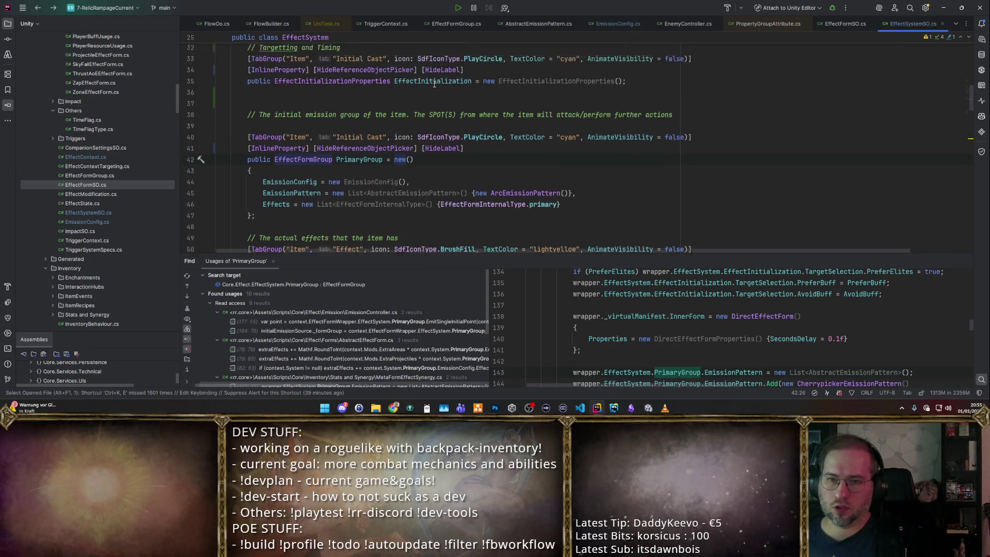
{"action": "scroll", "coordinate": [323, 132], "scroll_direction": "down", "scroll_amount": 3}
{"action": "scroll", "coordinate": [324, 132], "scroll_direction": "up", "scroll_amount": 5}
{"action": "scroll", "coordinate": [309, 93], "scroll_direction": "down", "scroll_amount": 5}
{"action": "left_click", "coordinate": [306, 66], "text": "ctrl"}
{"action": "scroll", "coordinate": [463, 129], "scroll_direction": "down", "scroll_amount": 3}
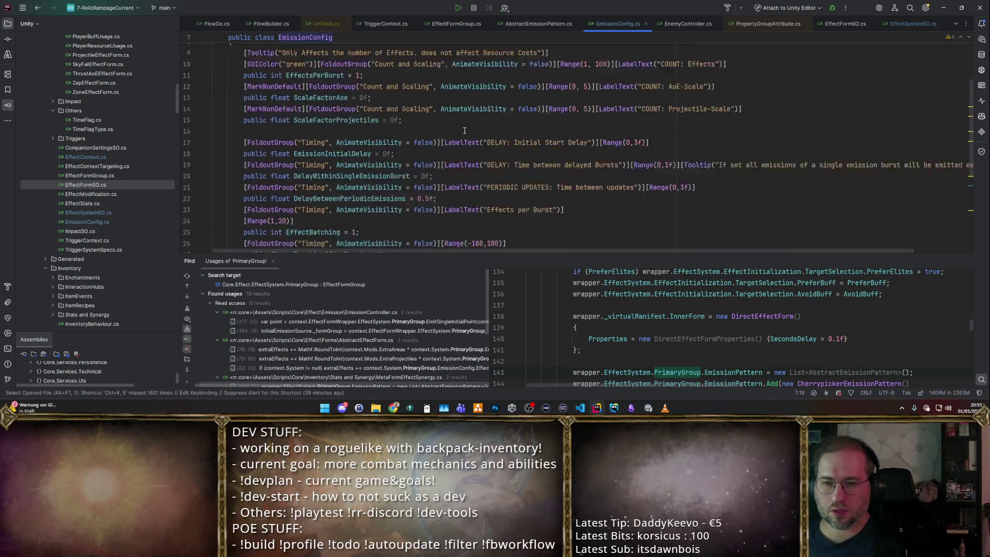
{"action": "key", "text": "ctrl+minus"}
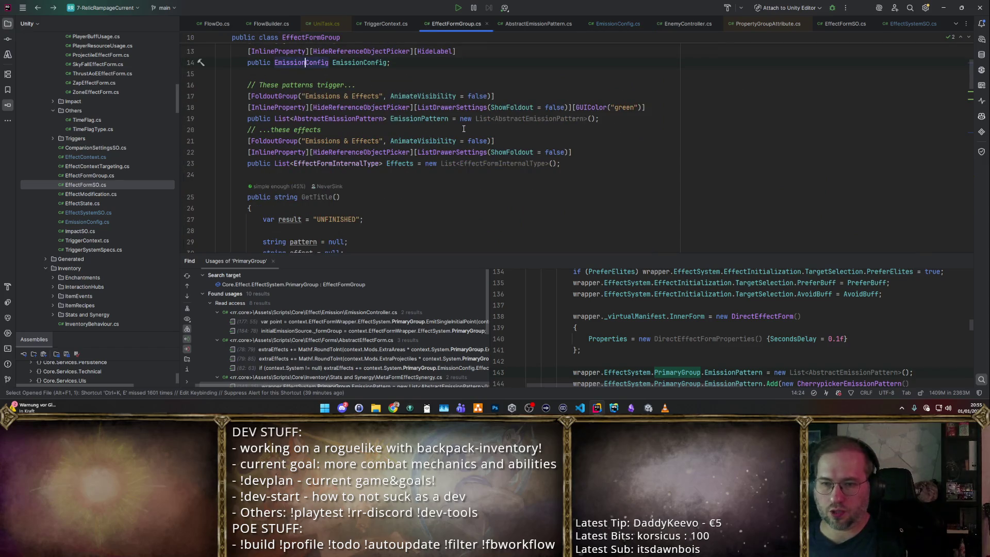
{"action": "key", "text": "ctrl+minus"}
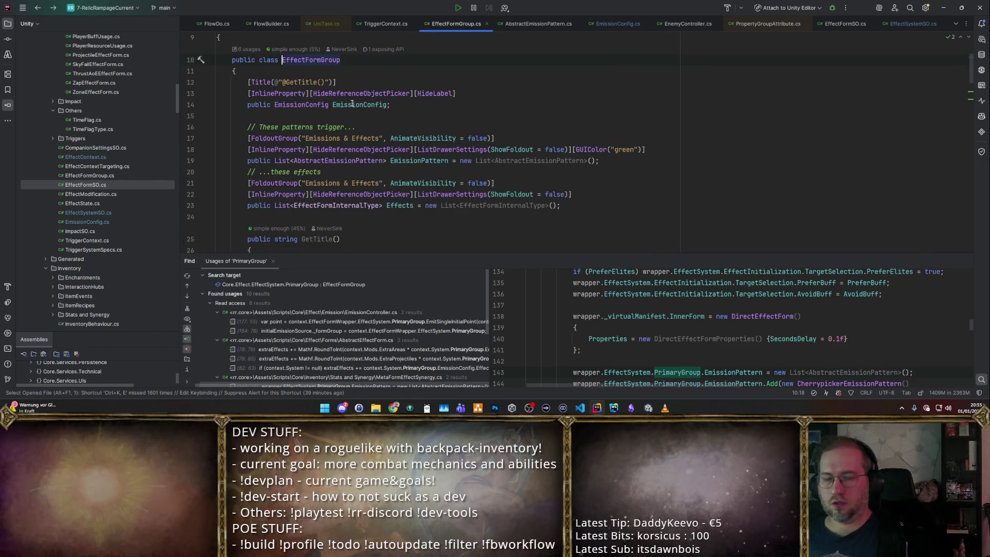
- Navigate back to EffectSystem and start a trial 'public EffectFormGroup EmpoweredPrimaryGroup' field below PrimaryGroup
{"action": "key", "text": "ctrl+minus"}
{"action": "scroll", "coordinate": [354, 116], "scroll_direction": "up", "scroll_amount": 3}
{"action": "scroll", "coordinate": [356, 143], "scroll_direction": "down", "scroll_amount": 1}
{"action": "scroll", "coordinate": [355, 151], "scroll_direction": "down", "scroll_amount": 1}
{"action": "left_click", "coordinate": [358, 128]}
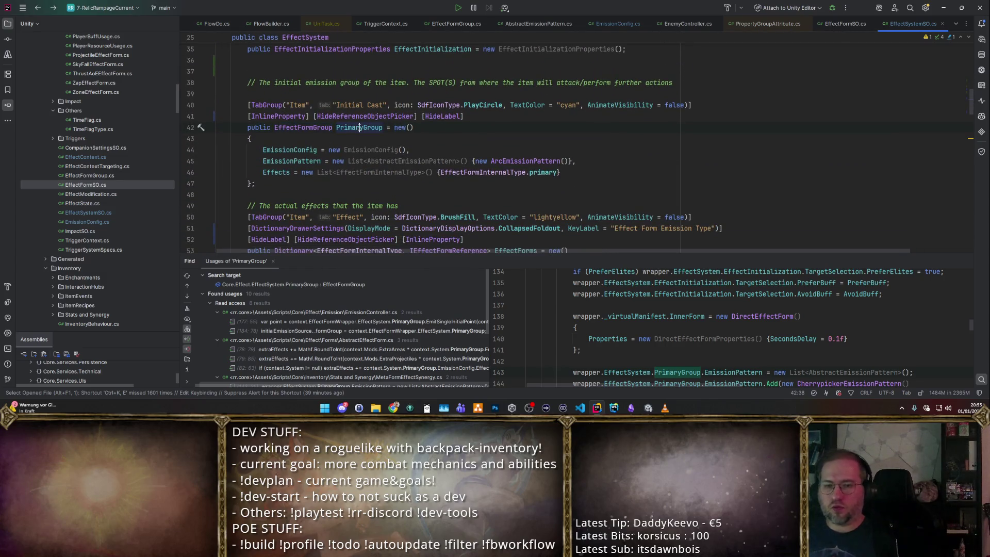
{"action": "left_click", "coordinate": [334, 186]}
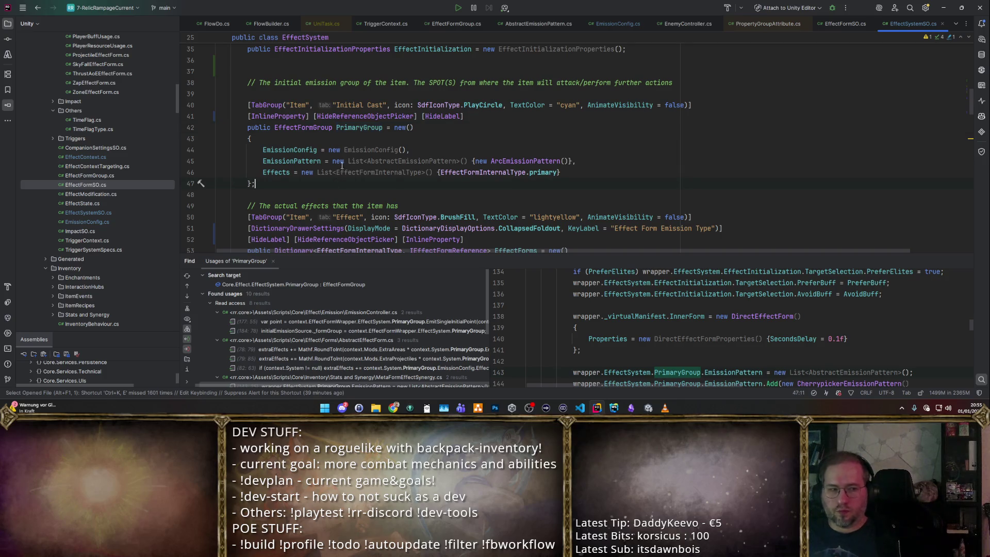
{"action": "key", "text": "Return"}
{"action": "key", "text": "Return"}
{"action": "type", "text": "public"}
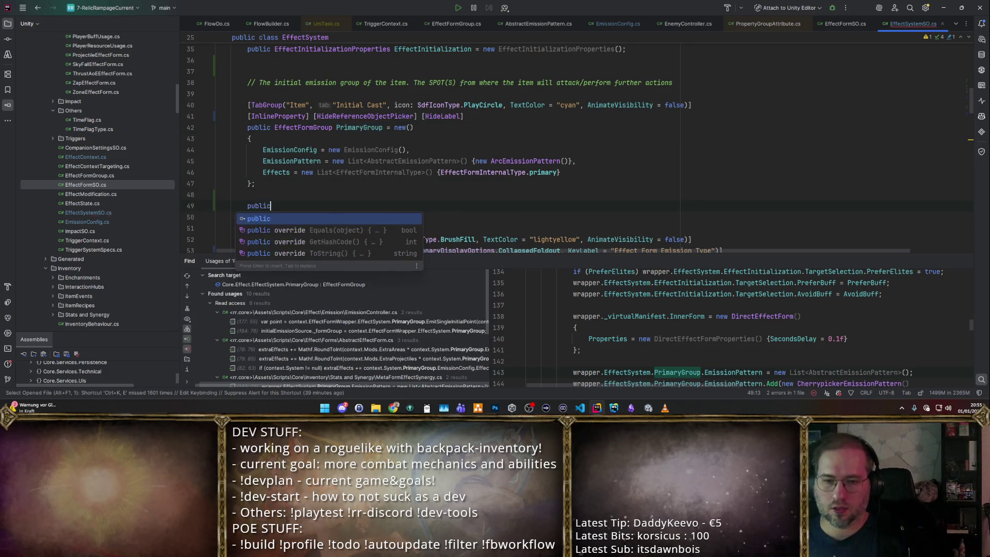
{"action": "type", "text": " EffectF"}
{"action": "key", "text": "Return"}
{"action": "type", "text": "EmpoweredGro"}
{"action": "key", "text": "BackSpace"}
{"action": "key", "text": "BackSpace"}
{"action": "key", "text": "BackSpace"}
{"action": "key", "text": "BackSpace"}
{"action": "key", "text": "BackSpace"}
{"action": "type", "text": "PrimaryGroup"}
- Undo the trial EmpoweredPrimaryGroup field and bring the draw.io diagram forward
{"action": "key", "text": "ctrl+z"}
{"action": "key", "text": "ctrl+z"}
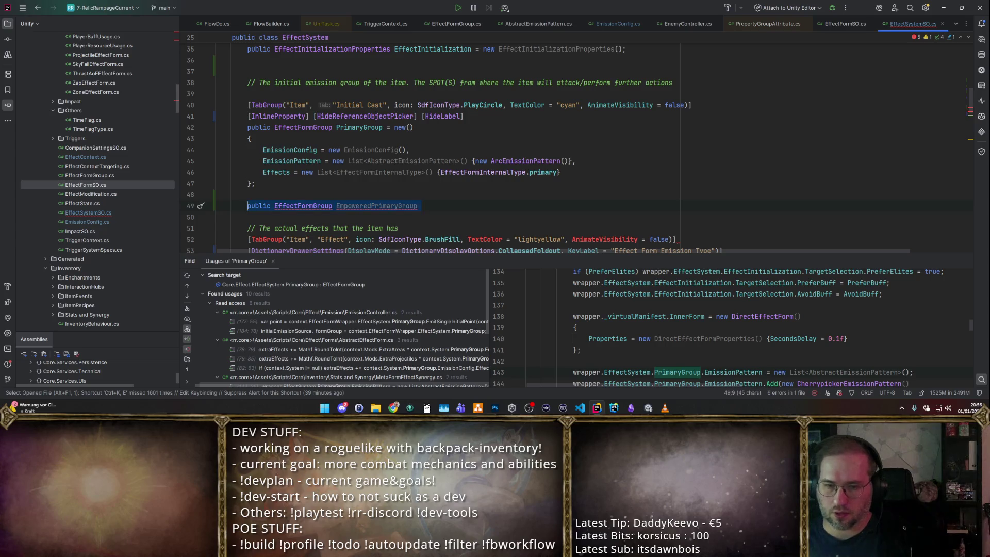
{"action": "key", "text": "ctrl+z"}
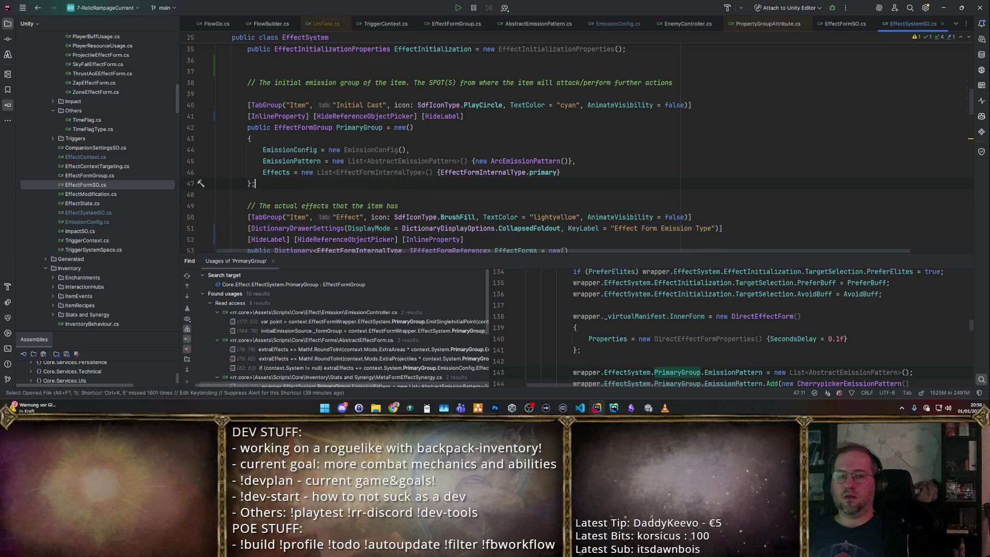
{"action": "key", "text": "alt+Tab"}
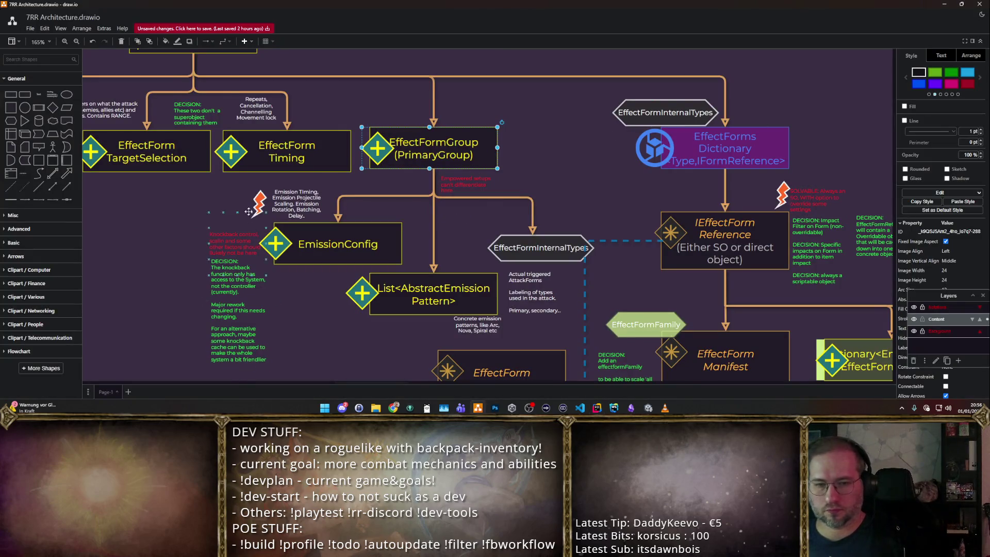
- Duplicate a DECISION note saying a secondary object and property should suffice, placed beside EffectFormGroup
{"action": "left_click", "coordinate": [566, 106]}
{"action": "key", "text": "ctrl+v"}
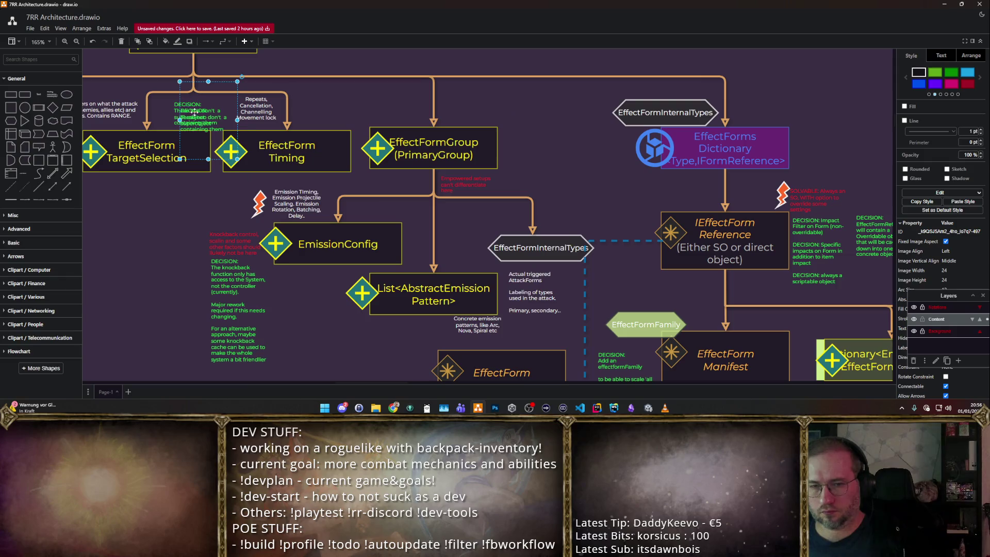
{"action": "key", "text": "F2"}
{"action": "type", "text": "DECISION:"}
{"action": "key", "text": "Return"}
{"action": "type", "text": "A sec"}
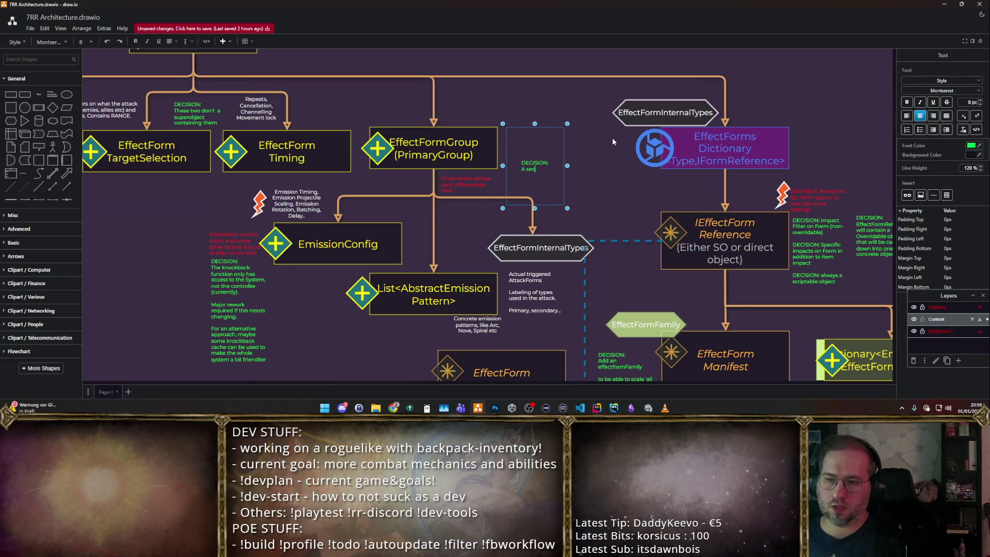
{"action": "type", "text": "ondary object and a property to access the correct"}
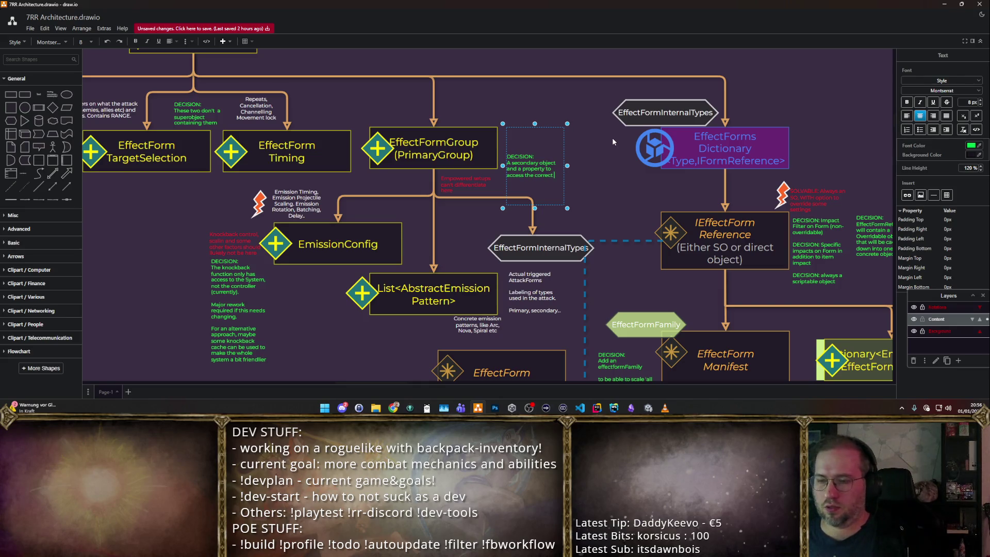
{"action": "type", "text": " object should lik"}
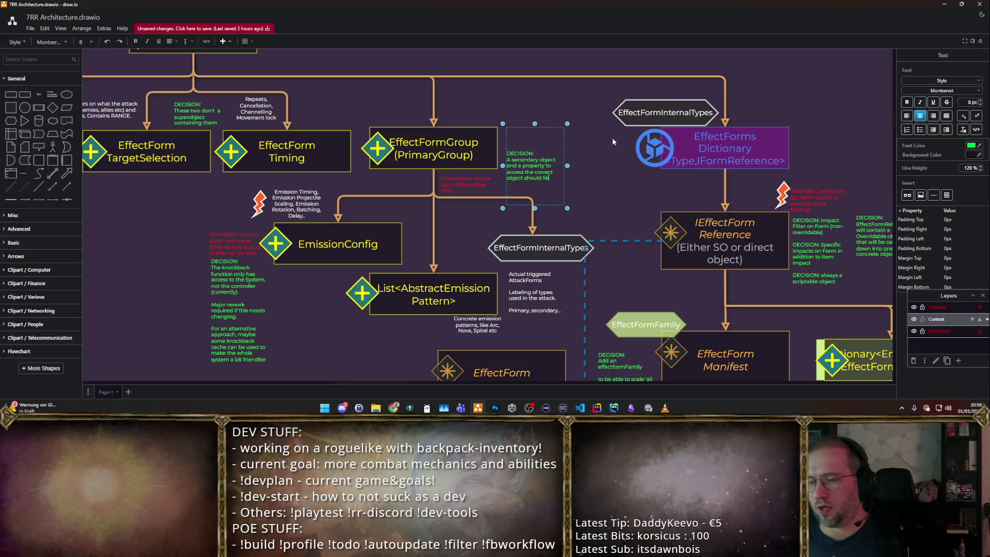
{"action": "type", "text": "ely be sufficient here"}
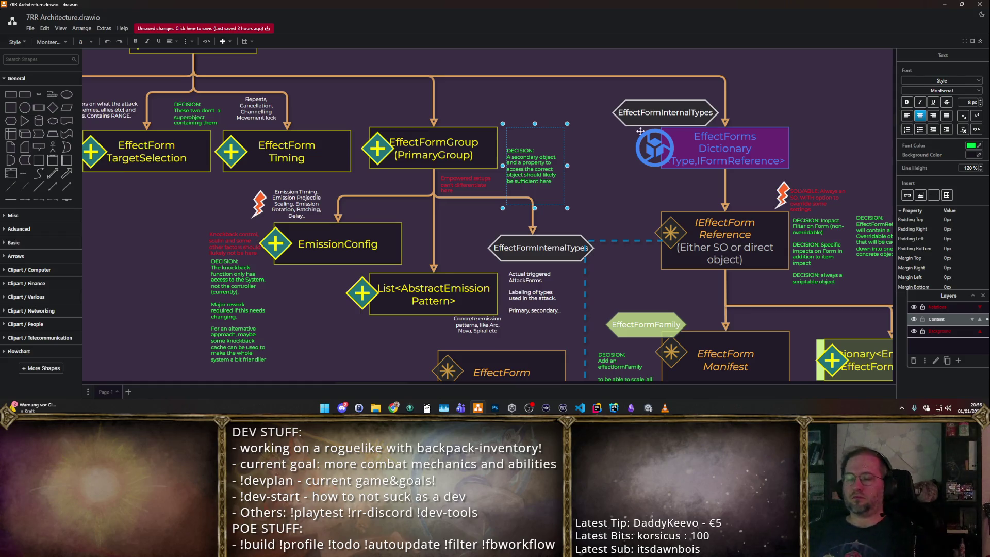
{"action": "left_click_drag", "start_coordinate": [553, 169], "coordinate": [553, 175]}
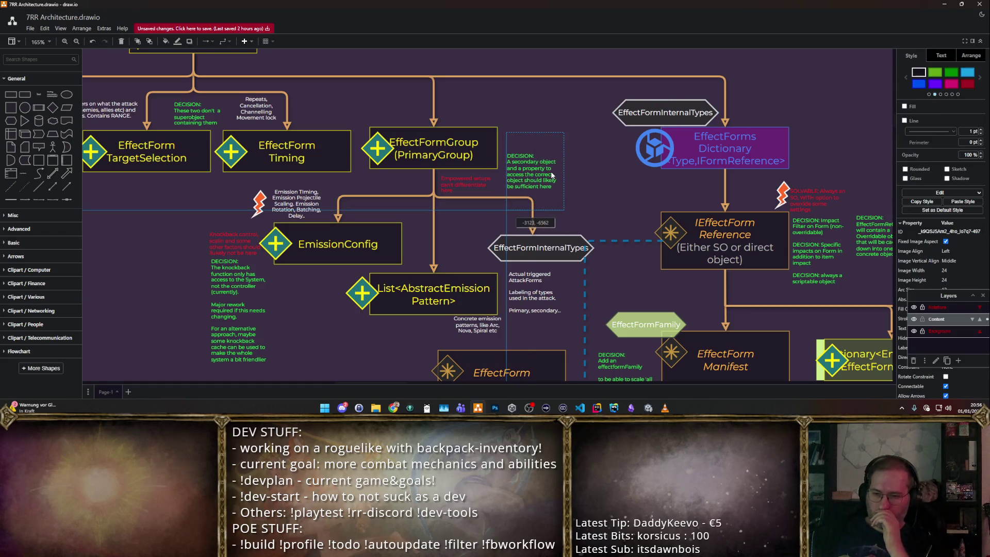
{"action": "scroll", "coordinate": [526, 186], "scroll_direction": "right", "scroll_amount": 2}
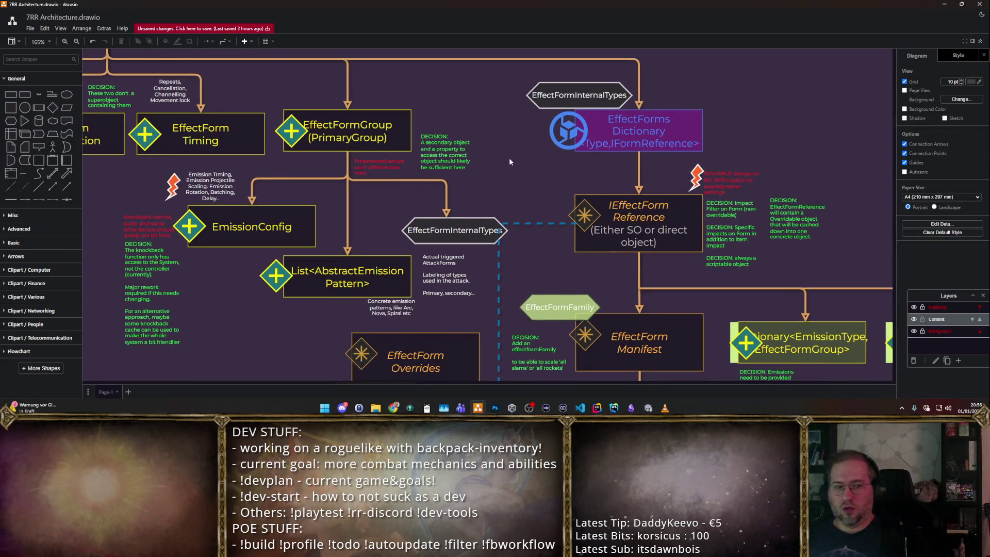
{"action": "scroll", "coordinate": [509, 161], "scroll_direction": "down", "scroll_amount": 3}
{"action": "scroll", "coordinate": [524, 137], "scroll_direction": "down", "scroll_amount": 1}
{"action": "scroll", "coordinate": [524, 137], "scroll_direction": "up", "scroll_amount": 1}
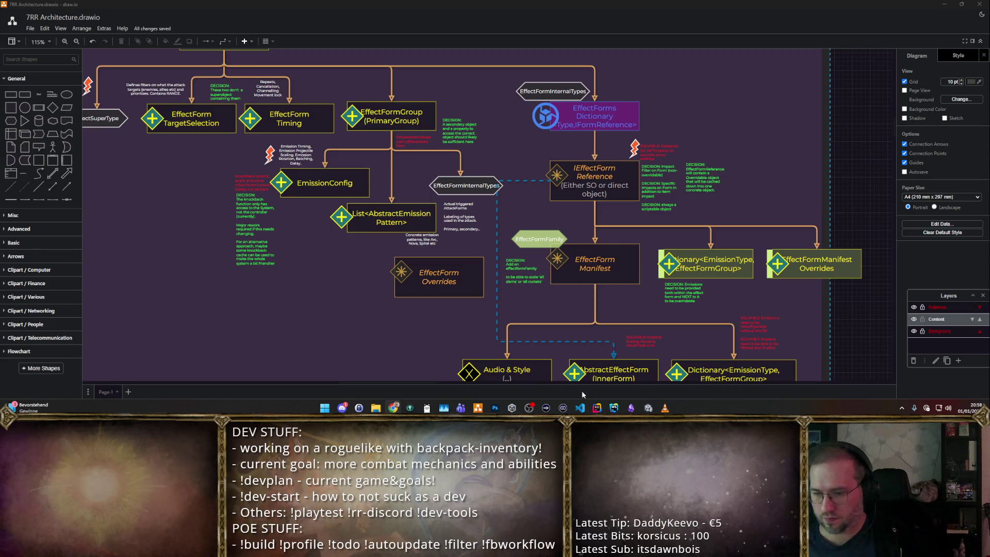
{"action": "scroll", "coordinate": [621, 338], "scroll_direction": "down", "scroll_amount": 2}
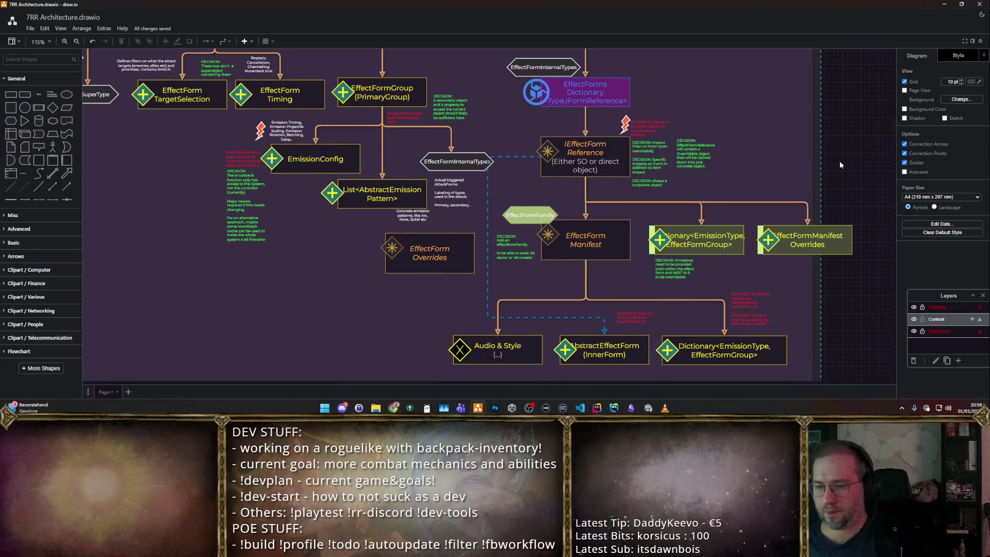
{"action": "scroll", "coordinate": [839, 161], "scroll_direction": "down", "scroll_amount": 2}
{"action": "scroll", "coordinate": [772, 172], "scroll_direction": "up", "scroll_amount": 1}
{"action": "scroll", "coordinate": [772, 173], "scroll_direction": "up", "scroll_amount": 1}
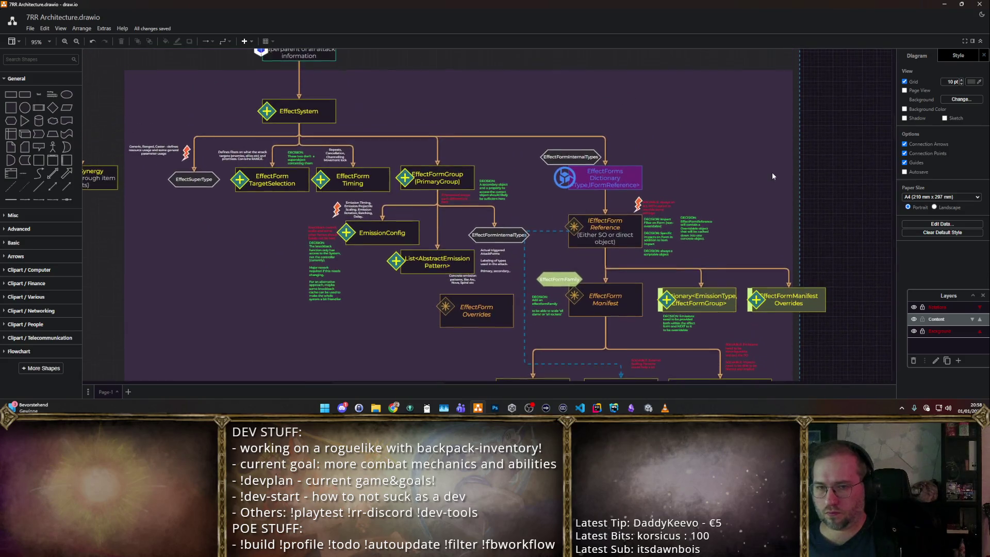
{"action": "scroll", "coordinate": [773, 167], "scroll_direction": "up", "scroll_amount": 1}
- Expand the canvas and move EffectSystemSO down to sit just above EffectSystem
{"action": "left_click", "coordinate": [965, 41]}
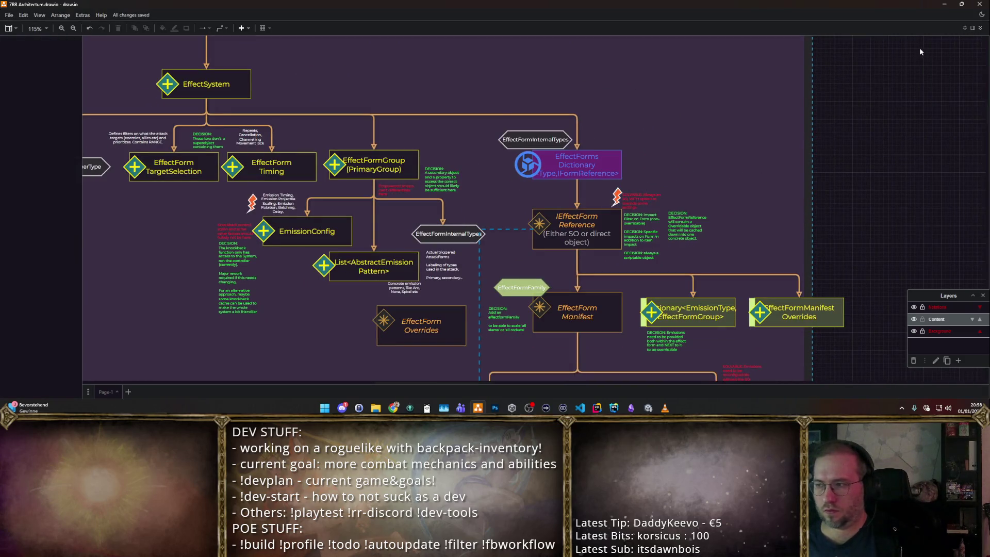
{"action": "scroll", "coordinate": [810, 98], "scroll_direction": "down", "scroll_amount": 3}
{"action": "scroll", "coordinate": [810, 97], "scroll_direction": "down", "scroll_amount": 1}
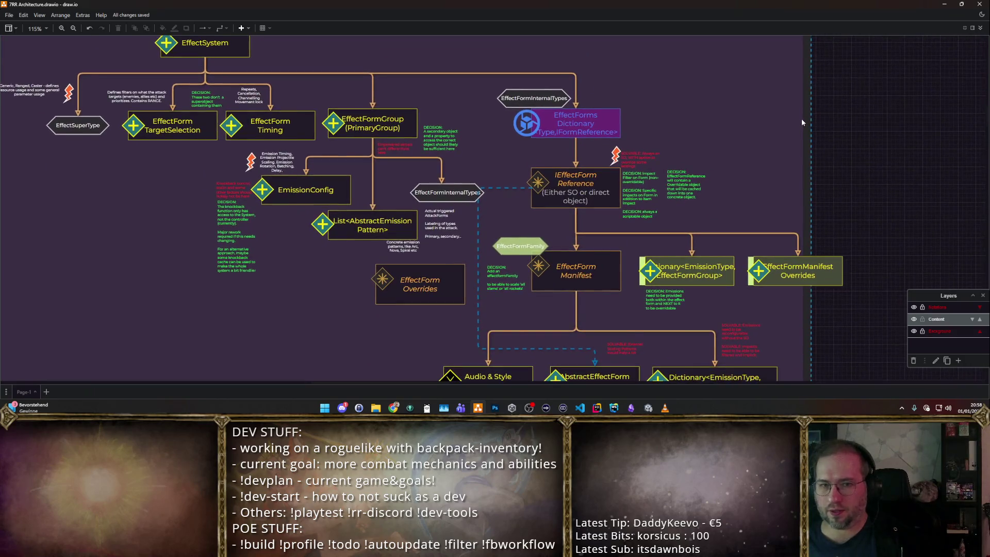
{"action": "scroll", "coordinate": [801, 118], "scroll_direction": "down", "scroll_amount": 1}
{"action": "scroll", "coordinate": [792, 128], "scroll_direction": "up", "scroll_amount": 1}
{"action": "scroll", "coordinate": [764, 144], "scroll_direction": "up", "scroll_amount": 1}
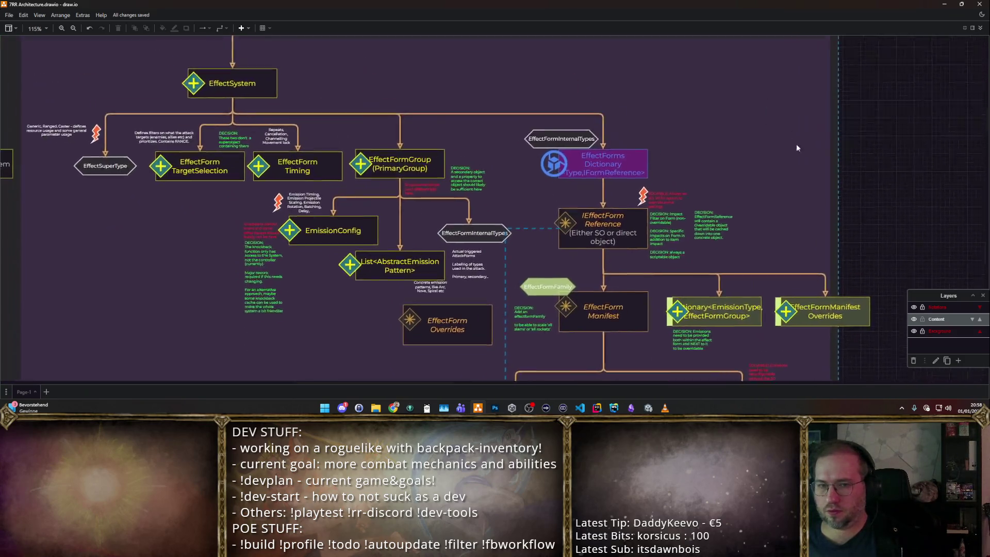
{"action": "scroll", "coordinate": [696, 147], "scroll_direction": "up", "scroll_amount": 1}
{"action": "left_click", "coordinate": [284, 99]}
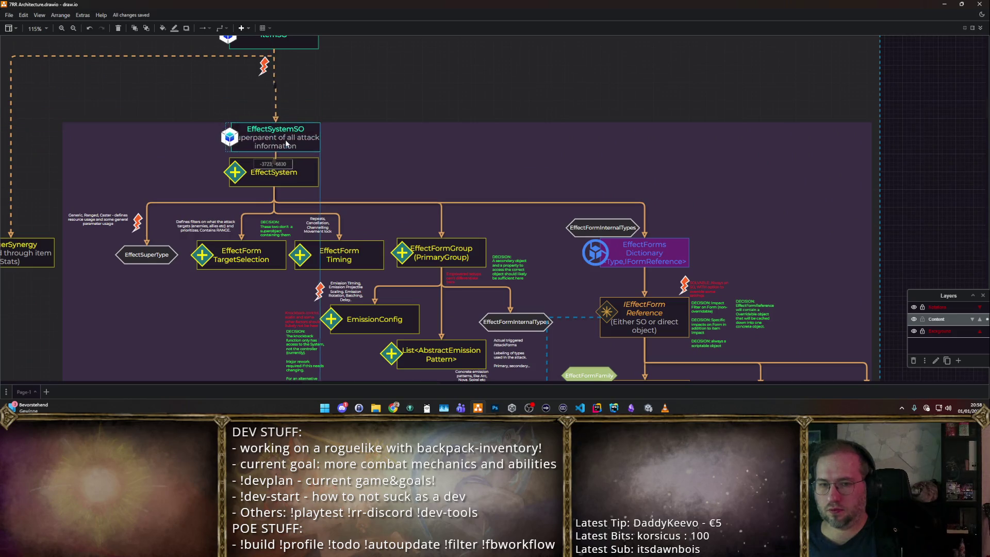
{"action": "left_click_drag", "start_coordinate": [284, 100], "coordinate": [284, 136]}
{"action": "left_click_drag", "start_coordinate": [280, 181], "coordinate": [281, 188]}
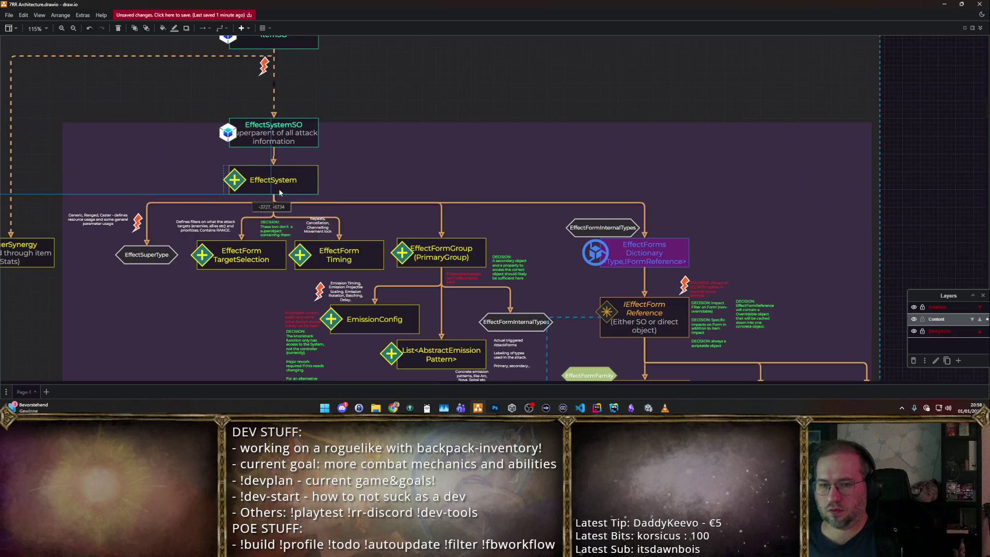
{"action": "left_click_drag", "start_coordinate": [284, 137], "coordinate": [286, 143]}
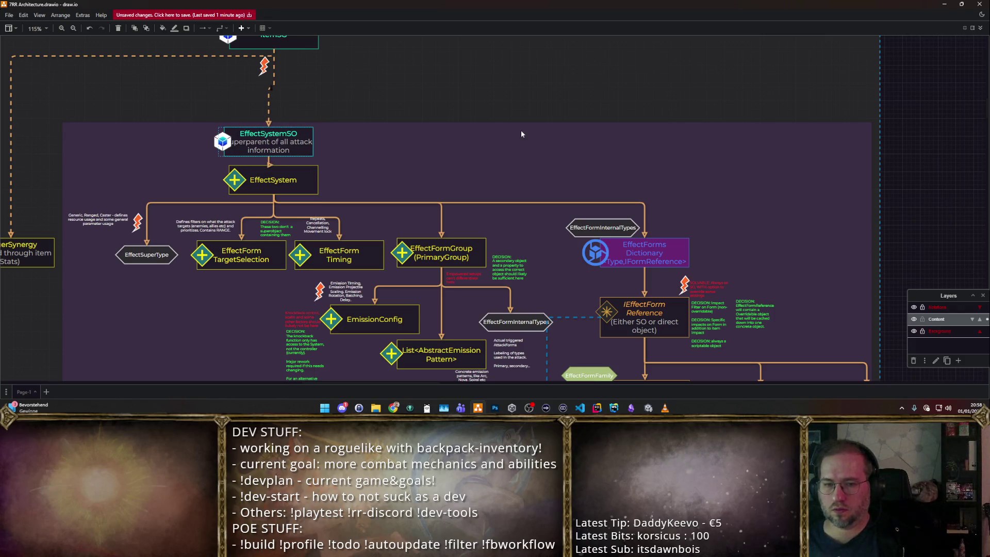
{"action": "key", "text": "ctrl+z"}
{"action": "key", "text": "ctrl+z"}
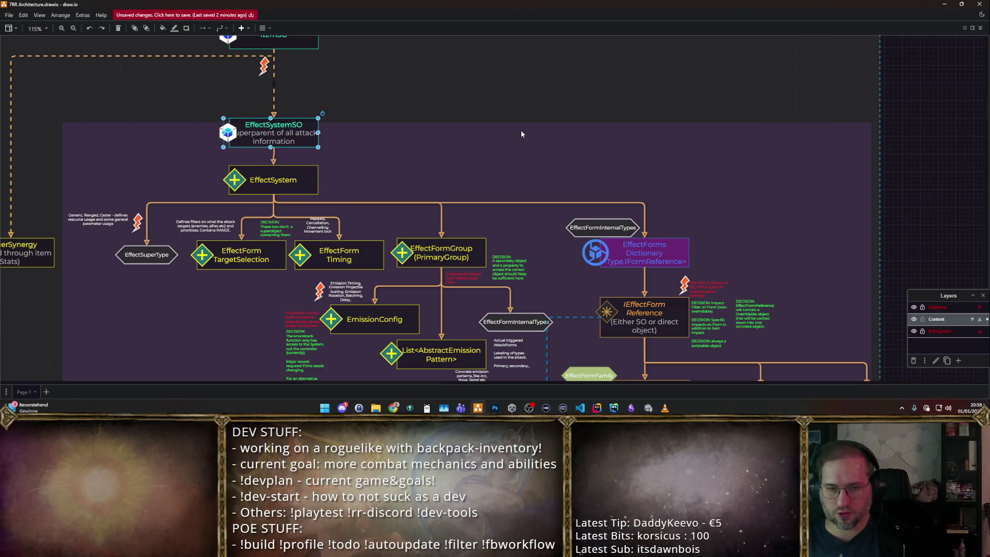
{"action": "key", "text": "ctrl+z"}
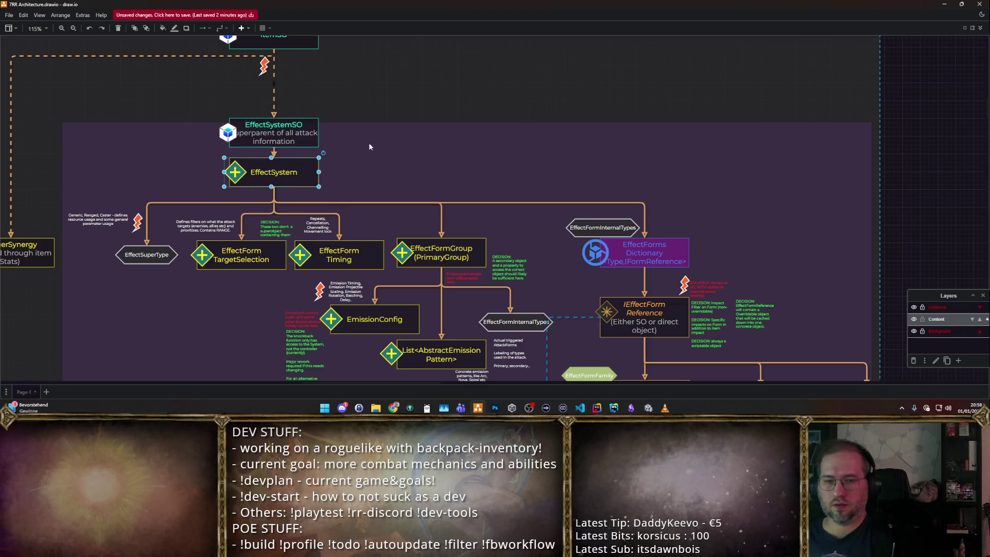
{"action": "left_click", "coordinate": [280, 135]}
{"action": "left_click_drag", "start_coordinate": [281, 135], "coordinate": [297, 140]}
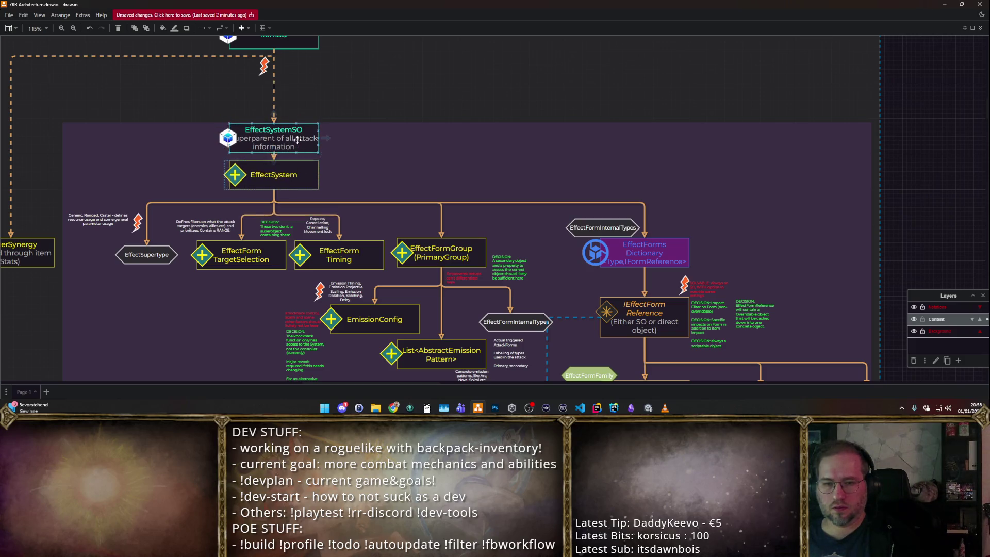
{"action": "mouse_move", "coordinate": [297, 140]}
{"action": "left_mouse_down"}
{"action": "mouse_move", "coordinate": [308, 149]}
{"action": "mouse_move", "coordinate": [283, 187]}
{"action": "left_mouse_up"}
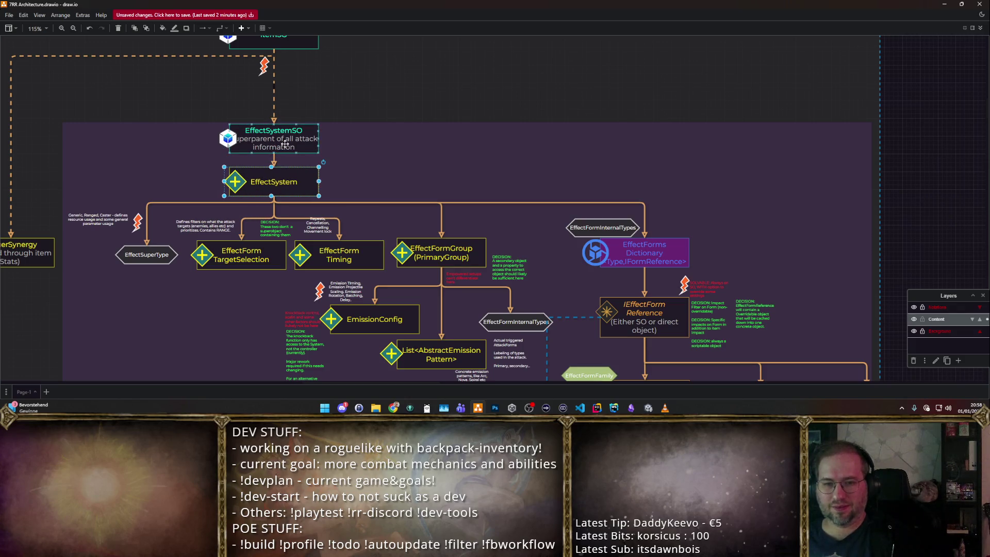
- Nudge the Dictionary, Audio & Style and AbstractEffectForm nodes up slightly
{"action": "left_click_drag", "start_coordinate": [285, 144], "coordinate": [284, 152]}
{"action": "left_click", "coordinate": [344, 127]}
{"action": "mouse_move", "coordinate": [393, 159]}
{"action": "left_mouse_down"}
{"action": "mouse_move", "coordinate": [339, 95]}
{"action": "mouse_move", "coordinate": [334, 29]}
{"action": "left_mouse_up"}
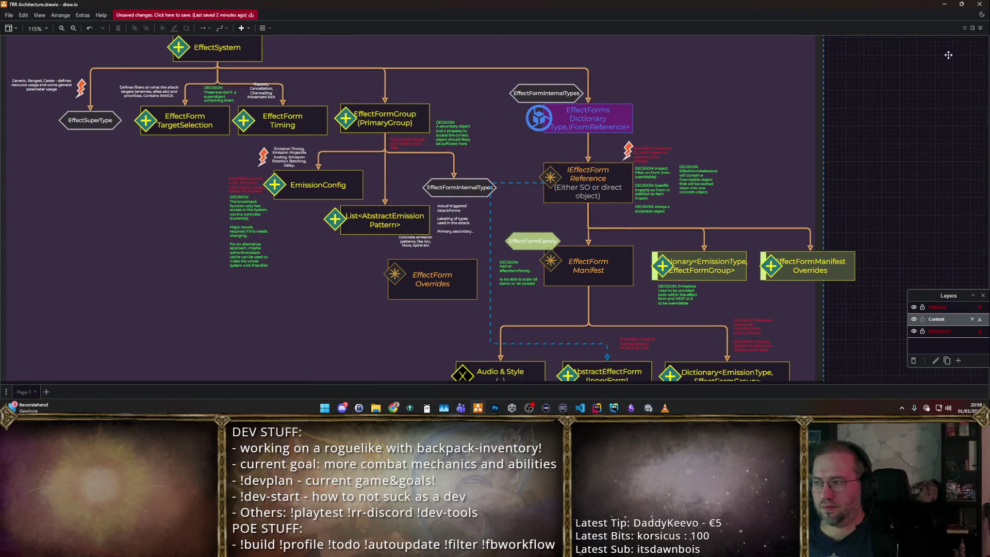
{"action": "left_click_drag", "start_coordinate": [890, 145], "coordinate": [880, 148]}
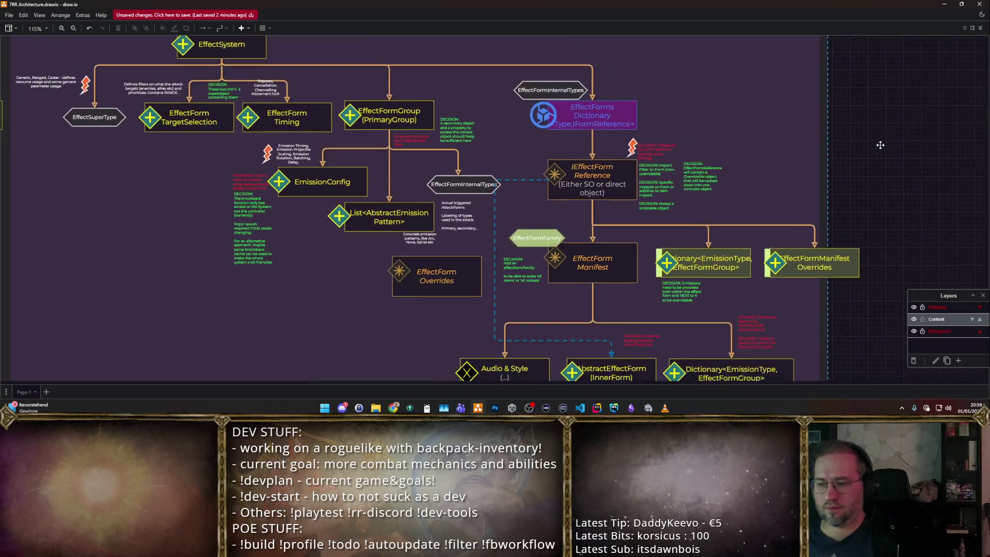
{"action": "scroll", "coordinate": [852, 232], "scroll_direction": "down", "scroll_amount": 1}
{"action": "left_click", "coordinate": [720, 352]}
{"action": "left_click", "coordinate": [623, 354], "text": "shift"}
{"action": "left_click", "coordinate": [495, 364], "text": "shift"}
{"action": "key", "text": "Up"}
{"action": "key", "text": "Up"}
{"action": "key", "text": "Up"}
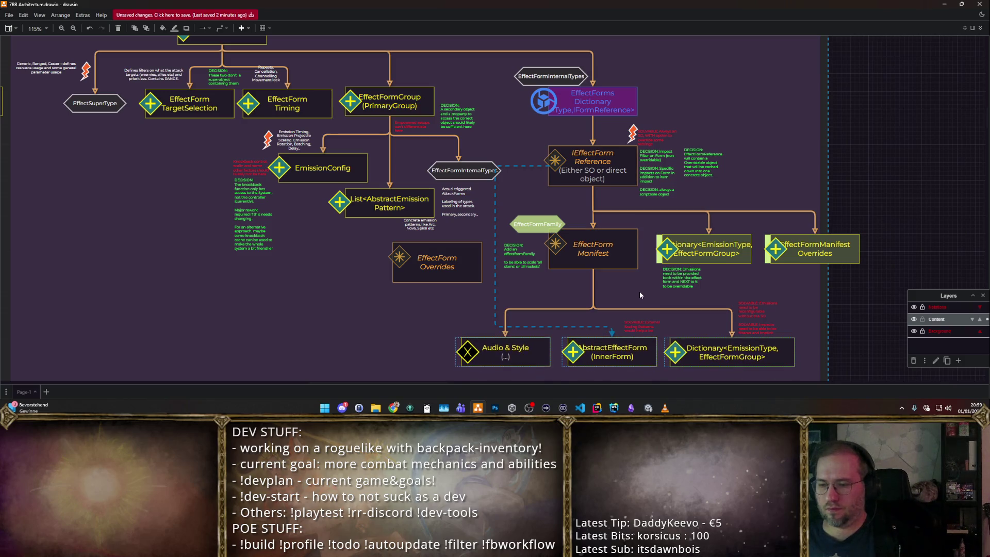
{"action": "key", "text": "Up"}
{"action": "key", "text": "Up"}
{"action": "key", "text": "Up"}
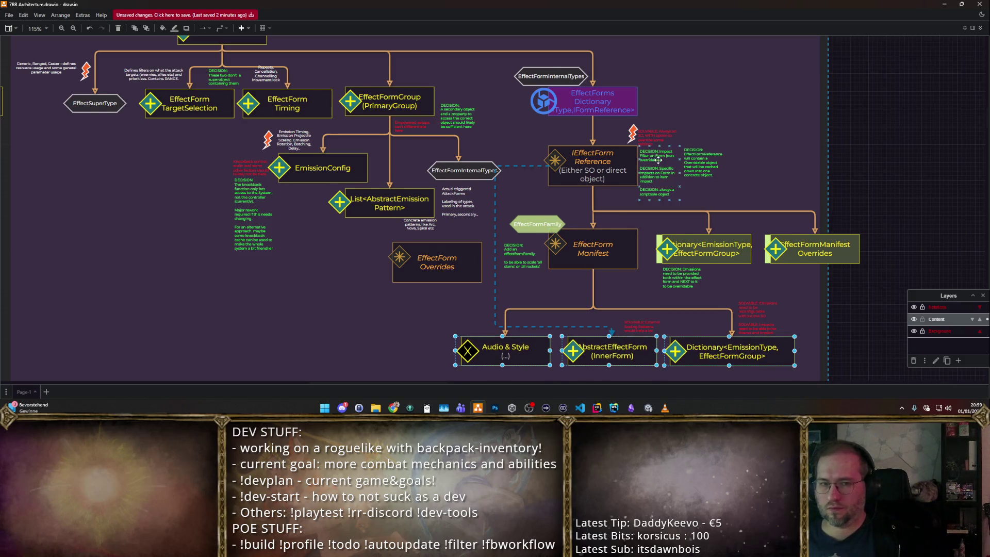
{"action": "scroll", "coordinate": [667, 179], "scroll_direction": "up", "scroll_amount": 2}
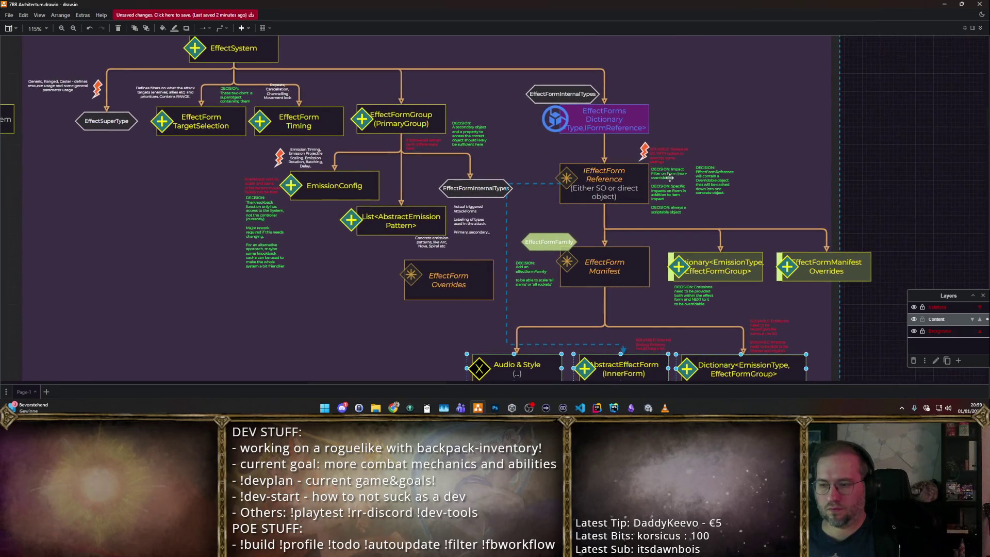
{"action": "left_click", "coordinate": [867, 122]}
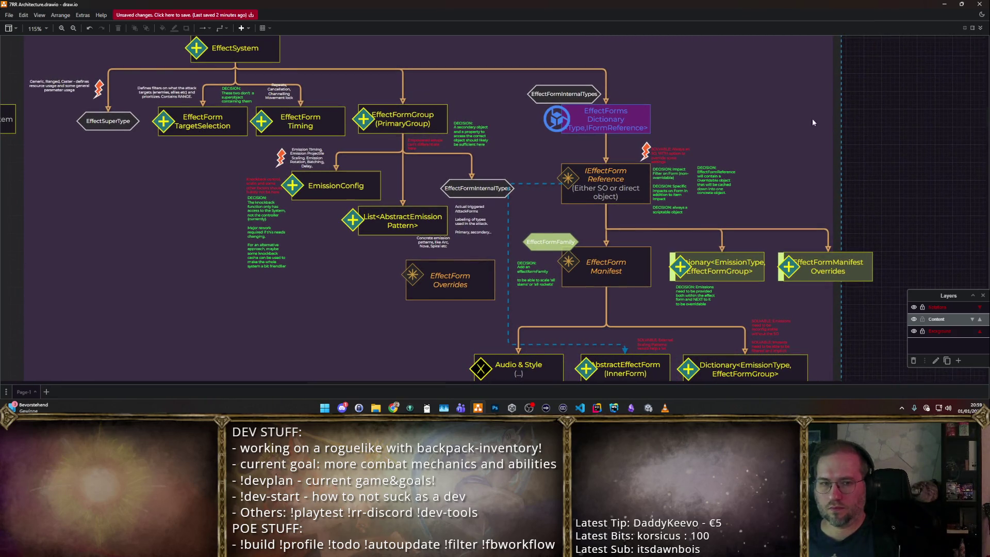
- Snip a screenshot of the whole diagram and switch to Obsidian
{"action": "key", "text": "super+shift+s"}
{"action": "left_click_drag", "start_coordinate": [23, 35], "coordinate": [875, 379]}
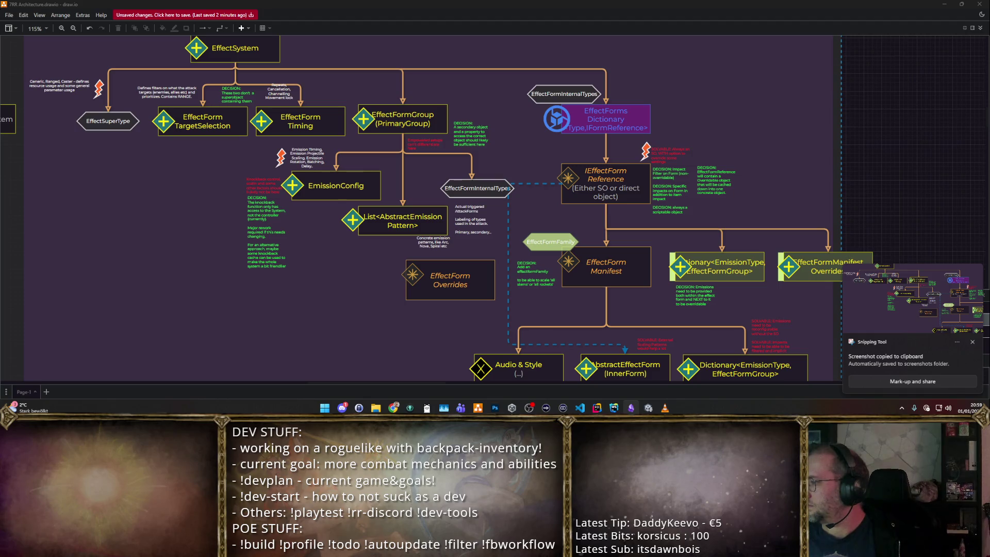
{"action": "key", "text": "alt+Tab"}
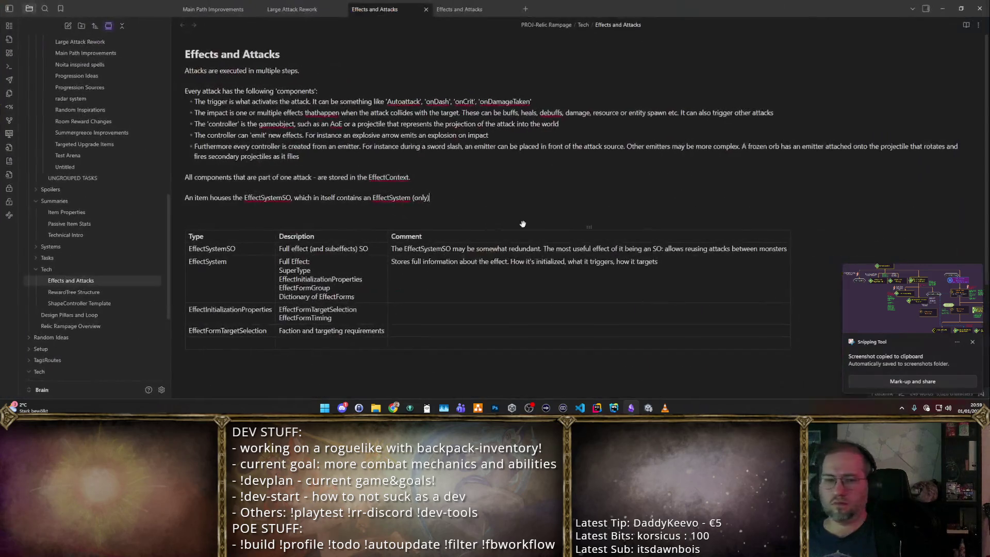
- Paste the diagram screenshot into the Large Attack Rework note below the intro paragraph
{"action": "left_click", "coordinate": [279, 11]}
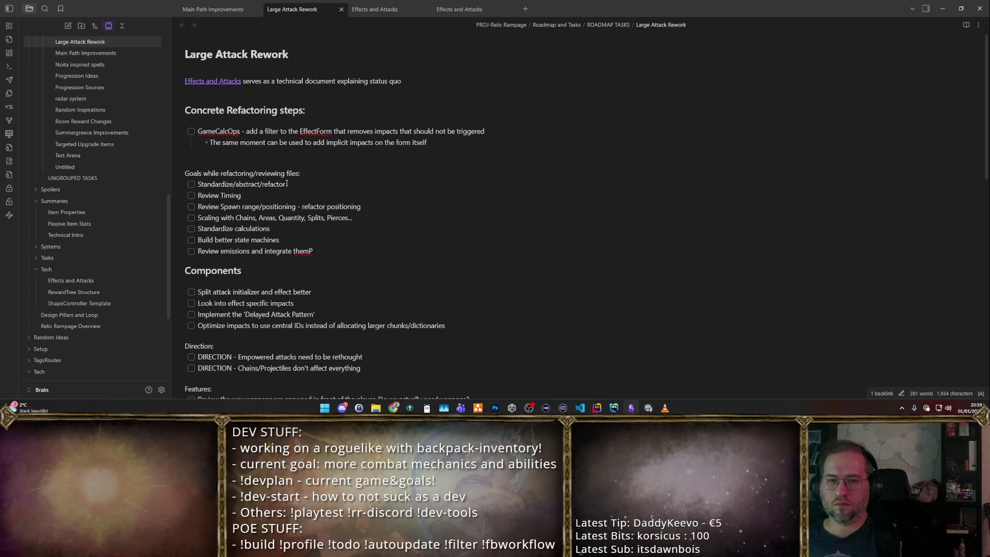
{"action": "key", "text": "Up"}
{"action": "key", "text": "Up"}
{"action": "key", "text": "Up"}
{"action": "key", "text": "Up"}
{"action": "key", "text": "Return"}
{"action": "key", "text": "ctrl+v"}
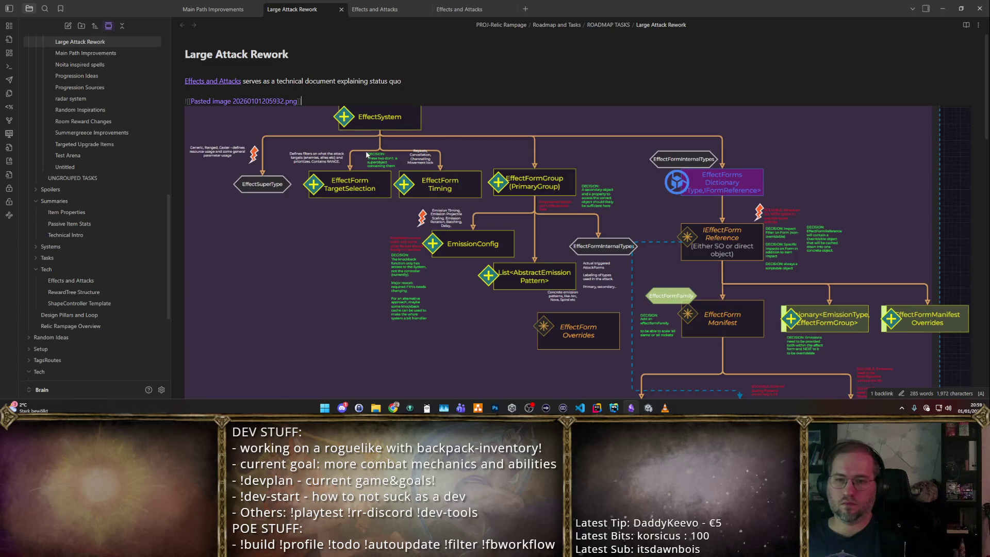
{"action": "key", "text": "Return"}
{"action": "scroll", "coordinate": [366, 151], "scroll_direction": "down", "scroll_amount": 1}
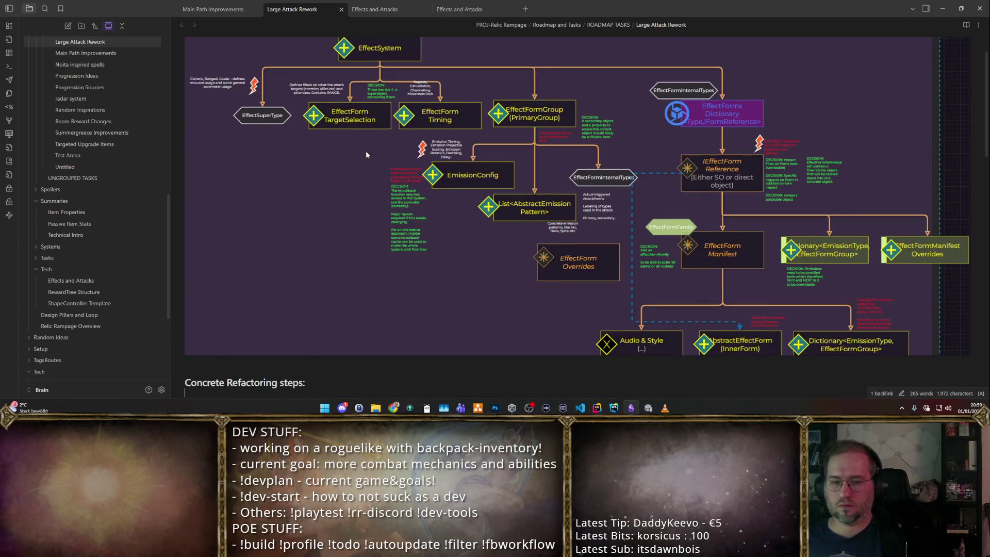
{"action": "scroll", "coordinate": [306, 223], "scroll_direction": "down", "scroll_amount": 2}
{"action": "scroll", "coordinate": [325, 213], "scroll_direction": "up", "scroll_amount": 2}
{"action": "scroll", "coordinate": [344, 193], "scroll_direction": "up", "scroll_amount": 2}
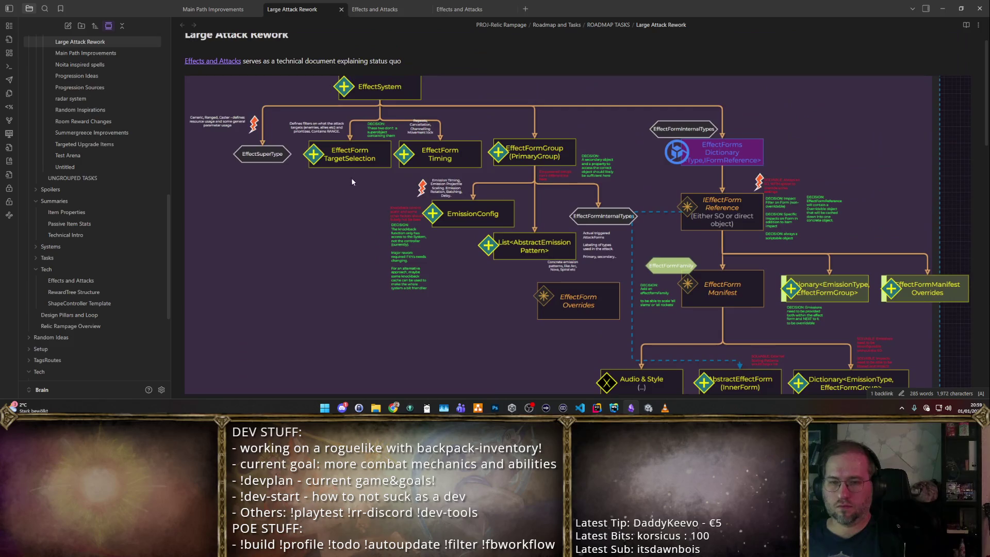
{"action": "scroll", "coordinate": [346, 141], "scroll_direction": "up", "scroll_amount": 1}
{"action": "scroll", "coordinate": [464, 93], "scroll_direction": "down", "scroll_amount": 2}
{"action": "scroll", "coordinate": [394, 120], "scroll_direction": "up", "scroll_amount": 2}
{"action": "scroll", "coordinate": [329, 124], "scroll_direction": "down", "scroll_amount": 2}
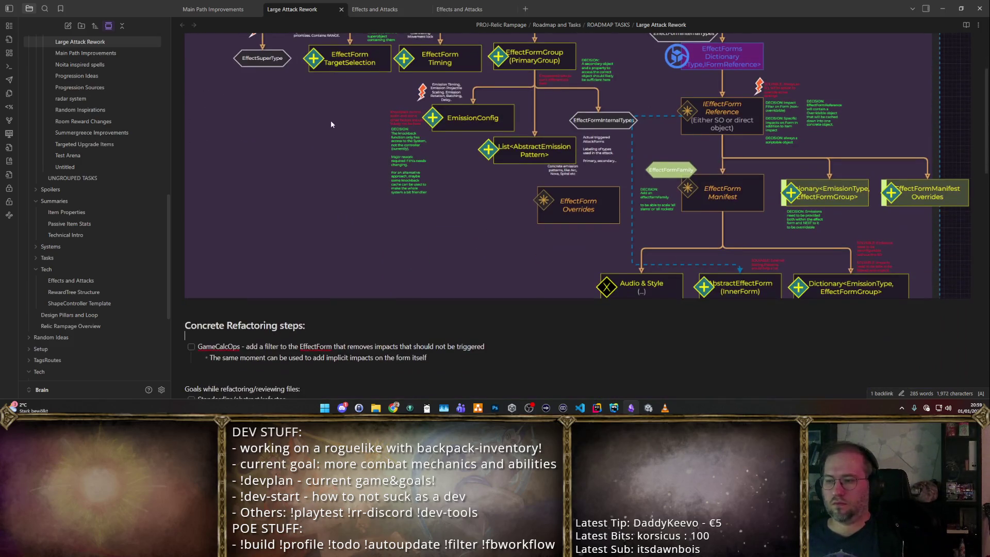
{"action": "scroll", "coordinate": [284, 200], "scroll_direction": "down", "scroll_amount": 2}
{"action": "left_click_drag", "start_coordinate": [430, 319], "coordinate": [185, 282]}
- Move the Concrete Refactoring steps section with its GameCalcOps item above the diagram
{"action": "key", "text": "BackSpace"}
{"action": "scroll", "coordinate": [308, 260], "scroll_direction": "up", "scroll_amount": 4}
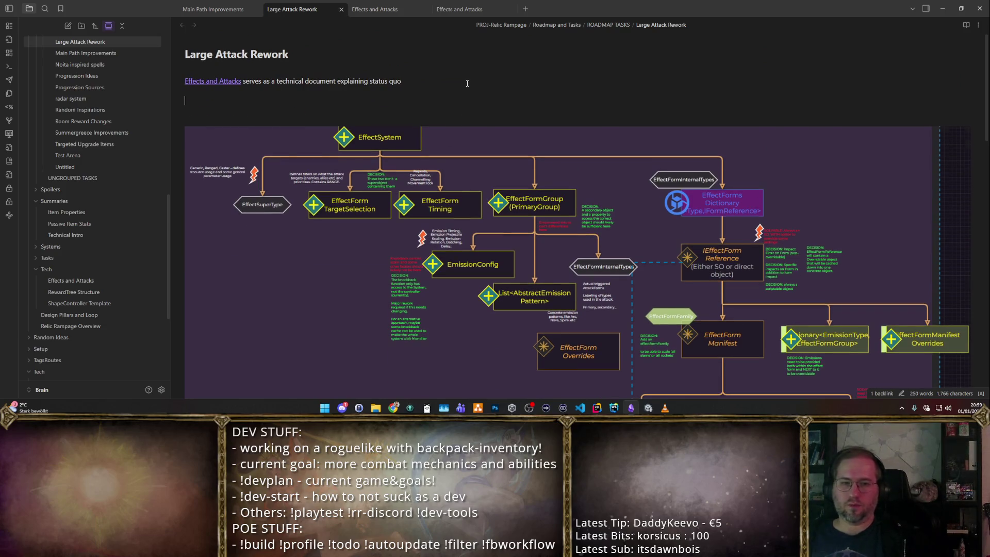
{"action": "key", "text": "ctrl+z"}
{"action": "scroll", "coordinate": [458, 121], "scroll_direction": "down", "scroll_amount": 2}
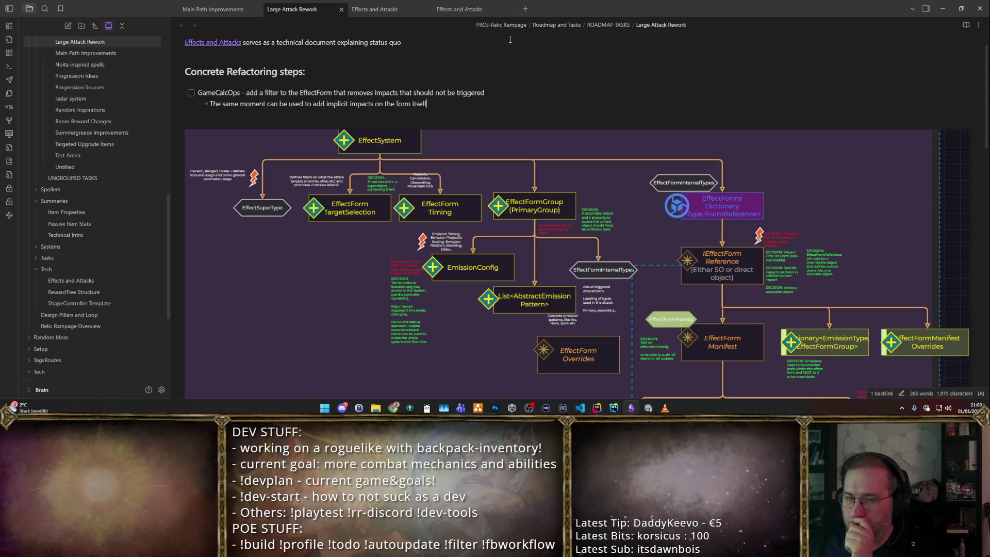
{"action": "mouse_move", "coordinate": [464, 9]}
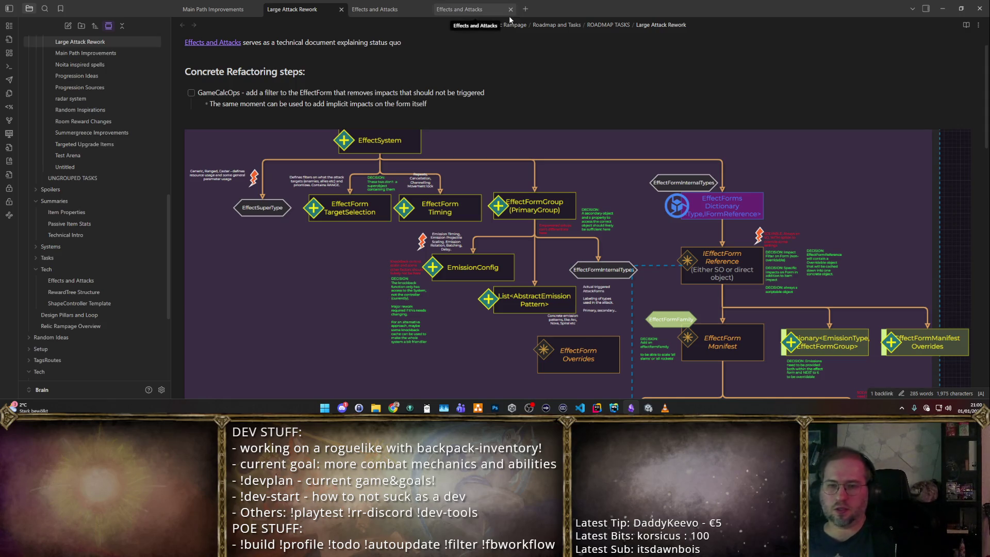
{"action": "type", "text": " - Fi"}
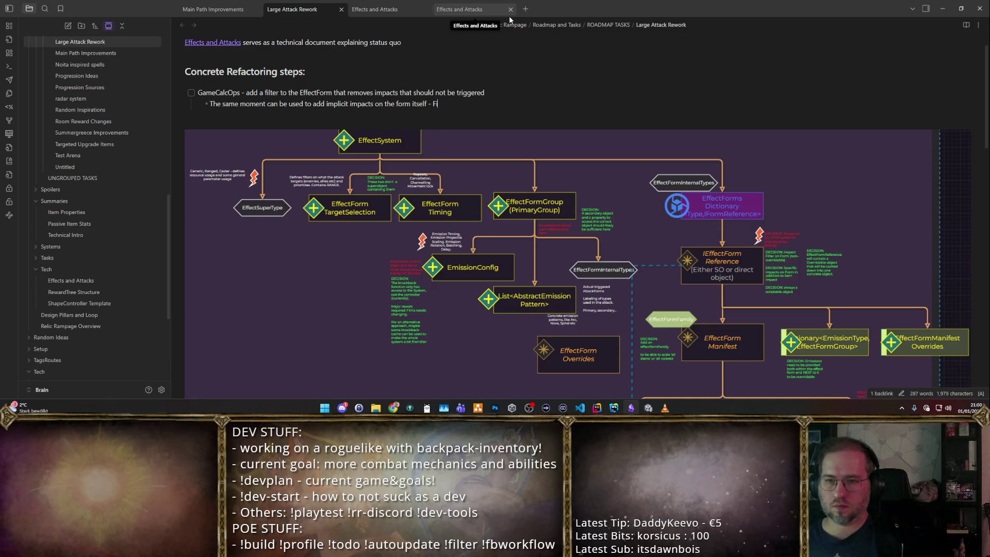
{"action": "type", "text": "ltr"}
- Finish the sub-note with 'Filter should live on the FormSO' and start a new checklist line
{"action": "key", "text": "BackSpace"}
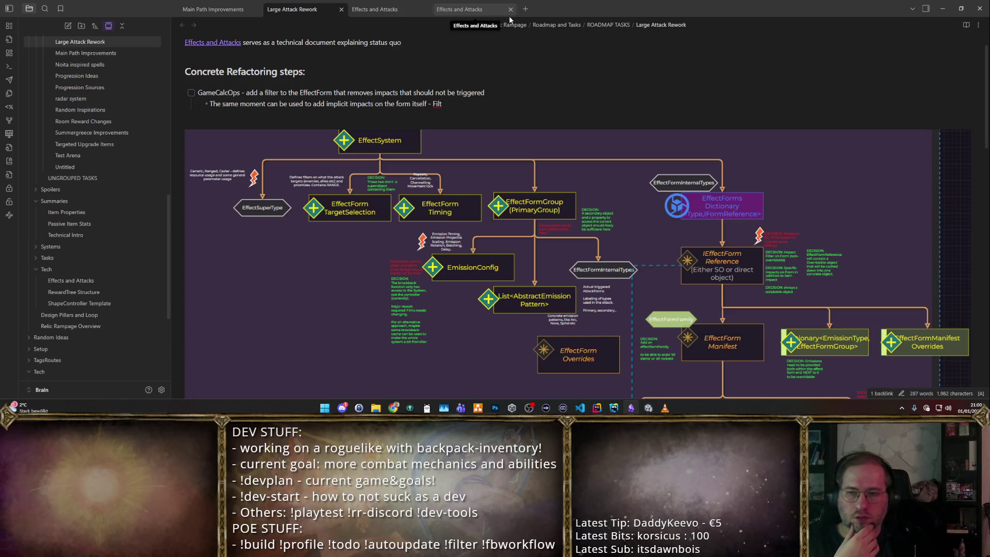
{"action": "type", "text": "er Ishop"}
{"action": "key", "text": "BackSpace"}
{"action": "type", "text": "uld live on the FormSO"}
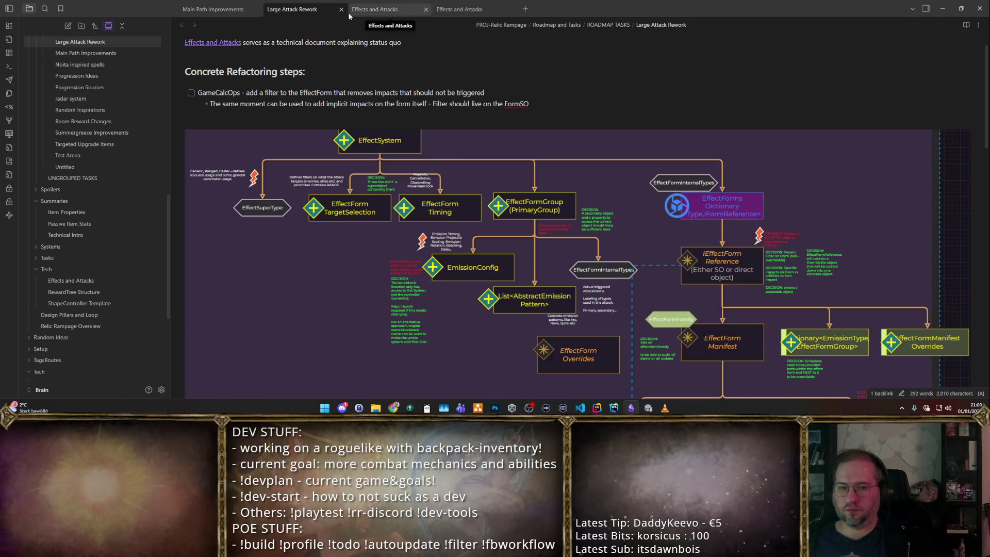
{"action": "key", "text": "Return"}
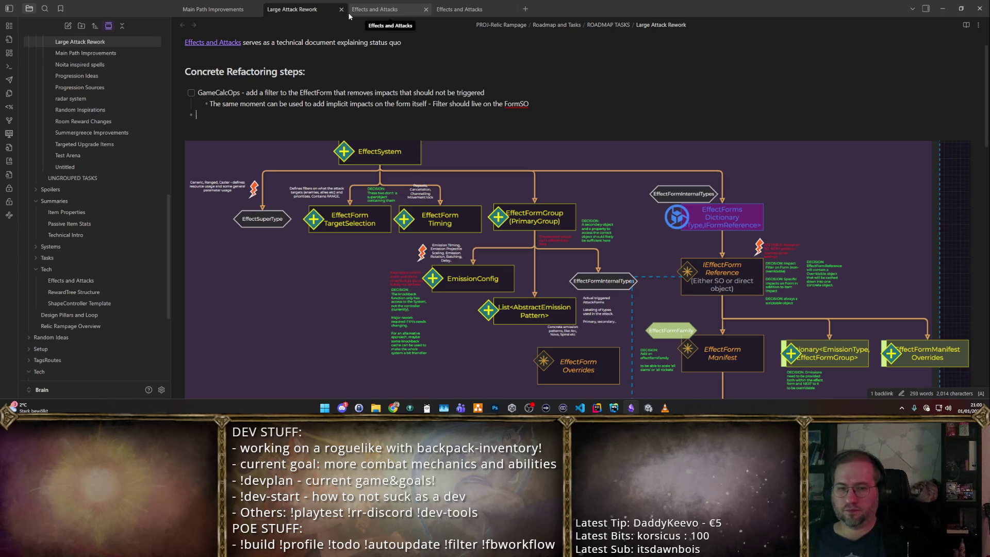
{"action": "key", "text": "BackSpace"}
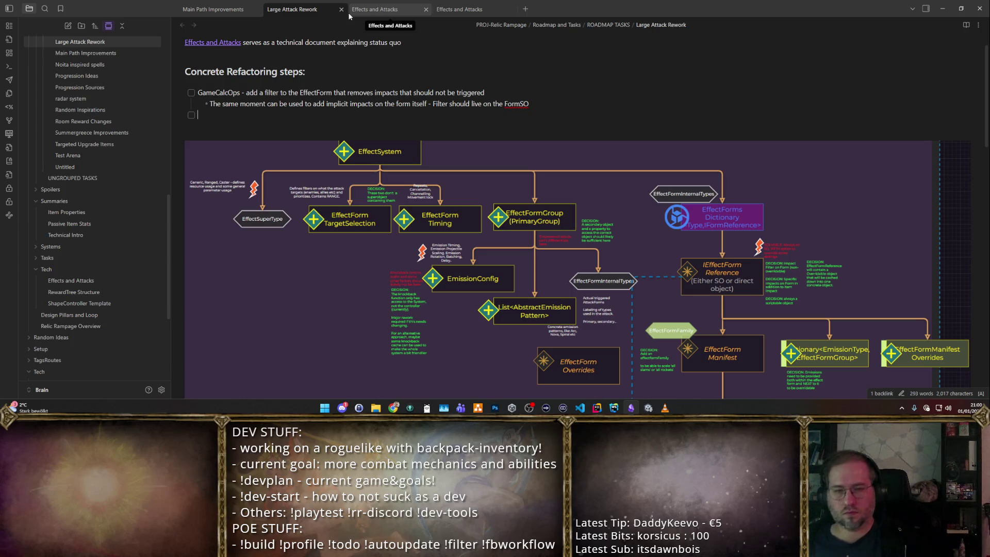
{"action": "type", "text": "Add an effectform"}
- Word the new item as 'Add an overridable EffectFormFamily to the AbstractInnerForm'
{"action": "key", "text": "ctrl+shift+Left"}
{"action": "type", "text": "E"}
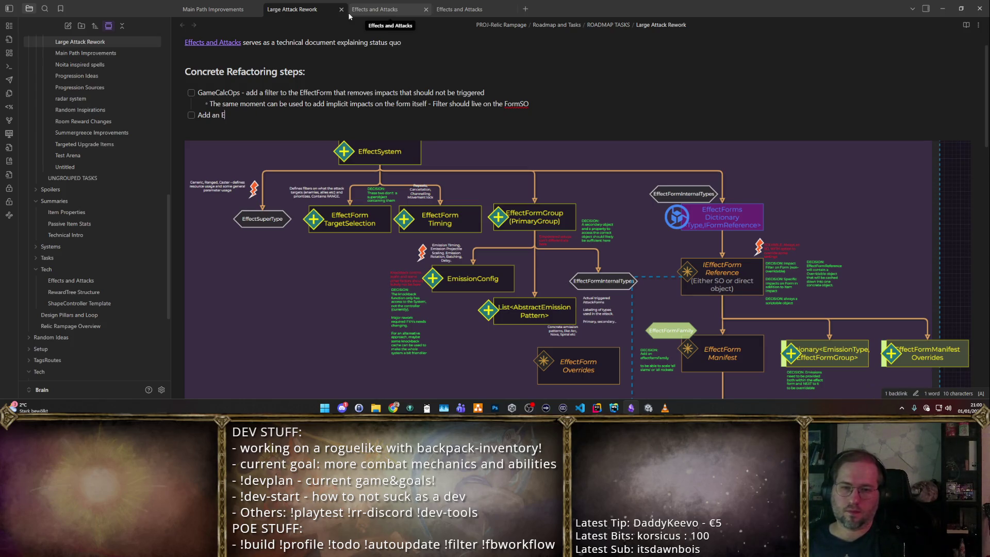
{"action": "type", "text": "ffectFormFamily to M"}
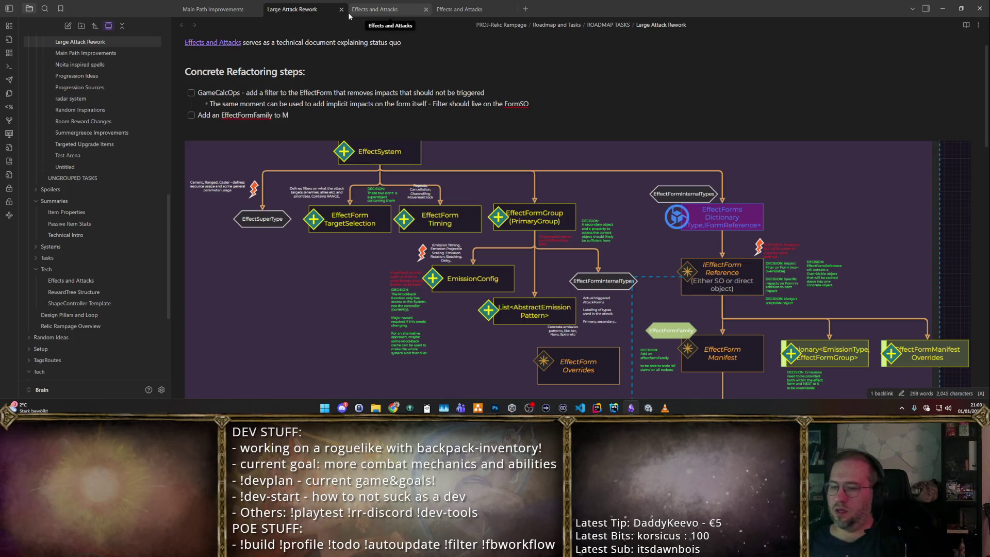
{"action": "key", "text": "BackSpace"}
{"action": "type", "text": "the Manifest"}
{"action": "key", "text": "Return"}
{"action": "key", "text": "BackSpace"}
{"action": "key", "text": "BackSpace"}
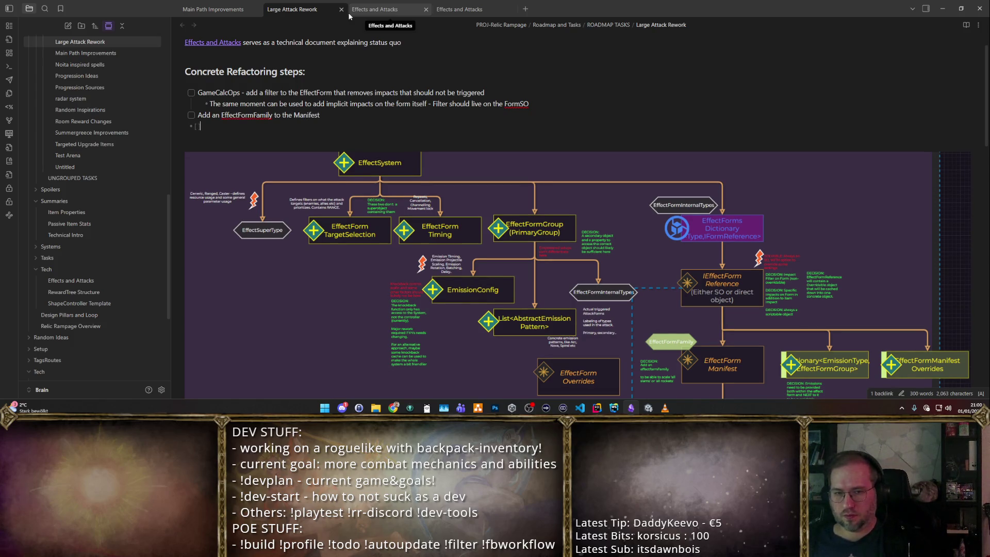
{"action": "key", "text": "BackSpace"}
{"action": "key", "text": "BackSpace"}
{"action": "key", "text": "BackSpace"}
{"action": "key", "text": "BackSpace"}
{"action": "type", "text": "EffectFormSO"}
{"action": "key", "text": "Return"}
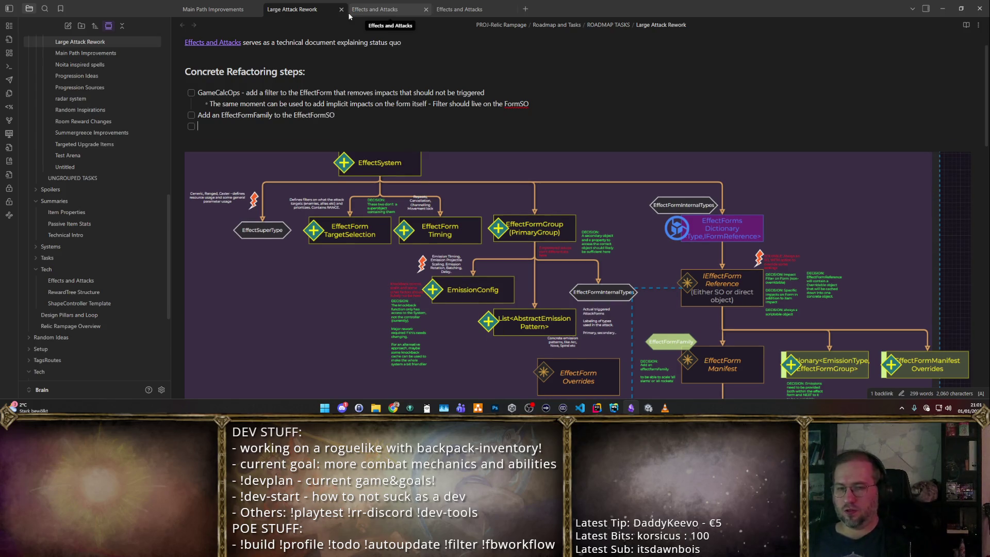
{"action": "scroll", "coordinate": [462, 81], "scroll_direction": "down", "scroll_amount": 2}
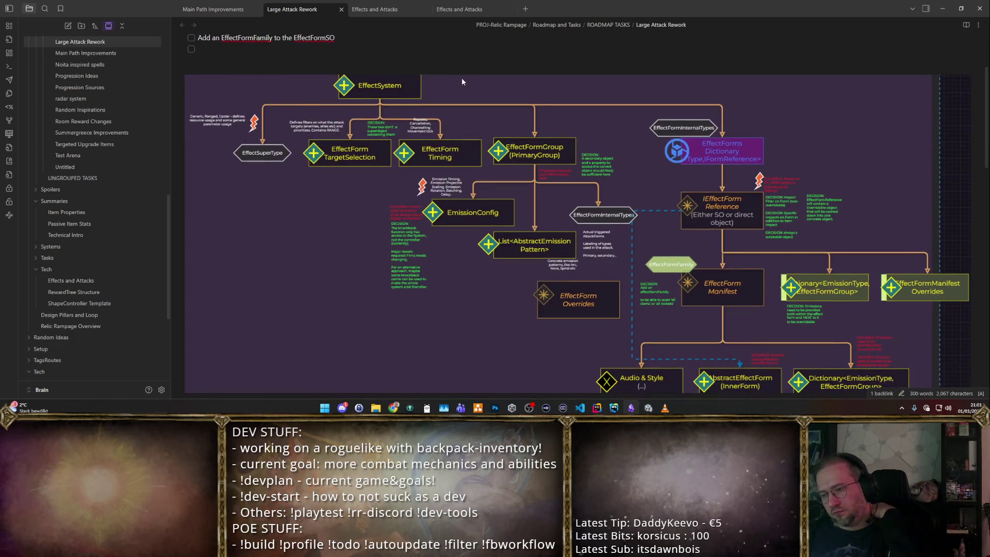
{"action": "scroll", "coordinate": [460, 65], "scroll_direction": "down", "scroll_amount": 1}
{"action": "scroll", "coordinate": [464, 49], "scroll_direction": "up", "scroll_amount": 1}
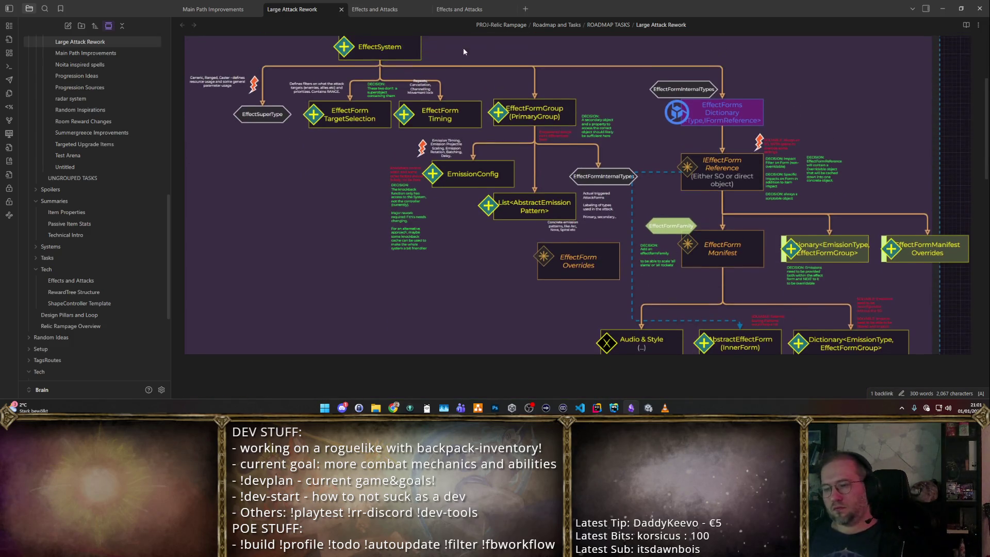
{"action": "scroll", "coordinate": [463, 49], "scroll_direction": "up", "scroll_amount": 2}
{"action": "scroll", "coordinate": [463, 46], "scroll_direction": "down", "scroll_amount": 1}
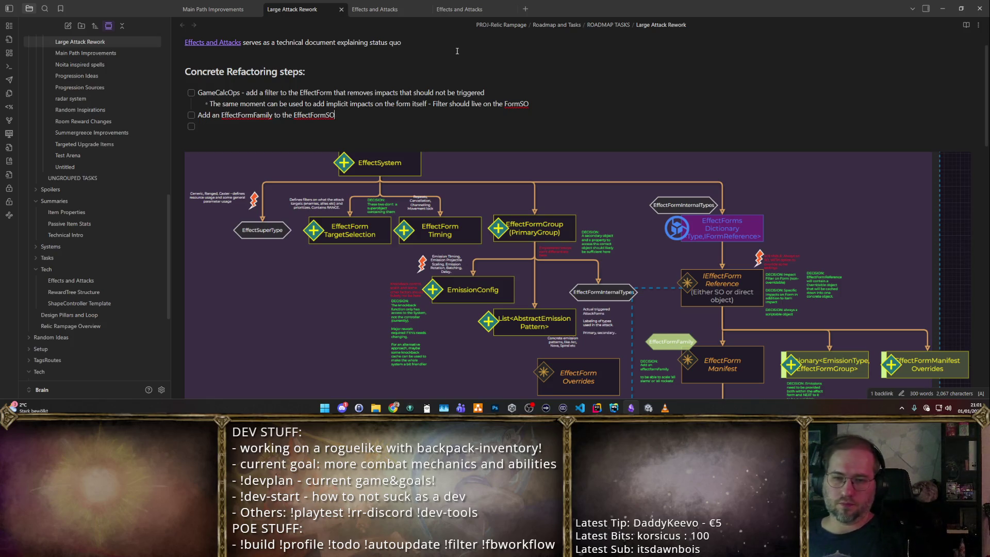
{"action": "key", "text": "Up"}
{"action": "key", "text": "ctrl+BackSpace"}
{"action": "type", "text": "AbstractInnerFormSO"}
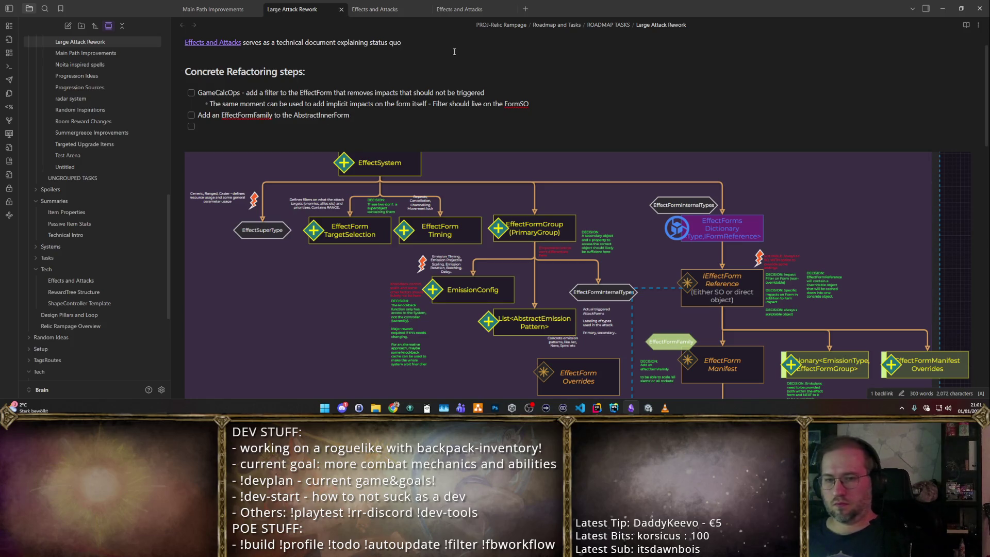
{"action": "scroll", "coordinate": [448, 85], "scroll_direction": "down", "scroll_amount": 1}
{"action": "scroll", "coordinate": [446, 102], "scroll_direction": "down", "scroll_amount": 2}
{"action": "scroll", "coordinate": [446, 103], "scroll_direction": "down", "scroll_amount": 1}
{"action": "scroll", "coordinate": [446, 102], "scroll_direction": "up", "scroll_amount": 1}
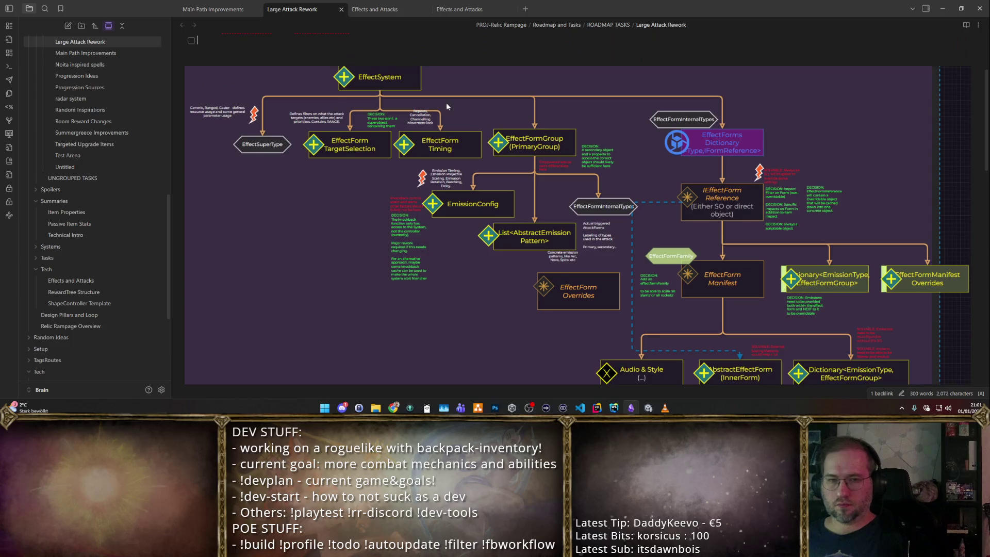
{"action": "scroll", "coordinate": [393, 73], "scroll_direction": "up", "scroll_amount": 4}
{"action": "double_click", "coordinate": [304, 145]}
{"action": "scroll", "coordinate": [456, 117], "scroll_direction": "down", "scroll_amount": 1}
{"action": "scroll", "coordinate": [456, 116], "scroll_direction": "down", "scroll_amount": 2}
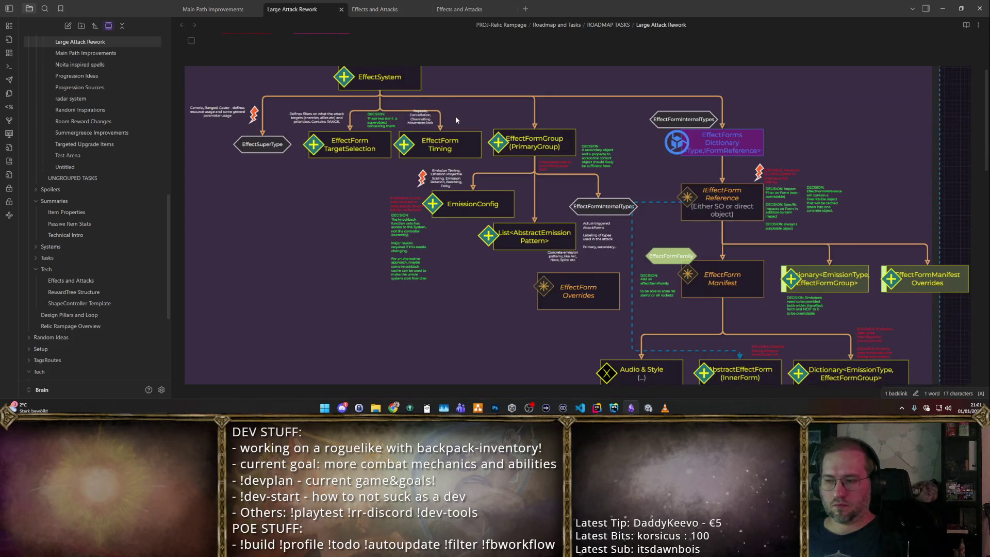
{"action": "scroll", "coordinate": [455, 116], "scroll_direction": "up", "scroll_amount": 3}
{"action": "left_click", "coordinate": [219, 145]}
{"action": "type", "text": "override for"}
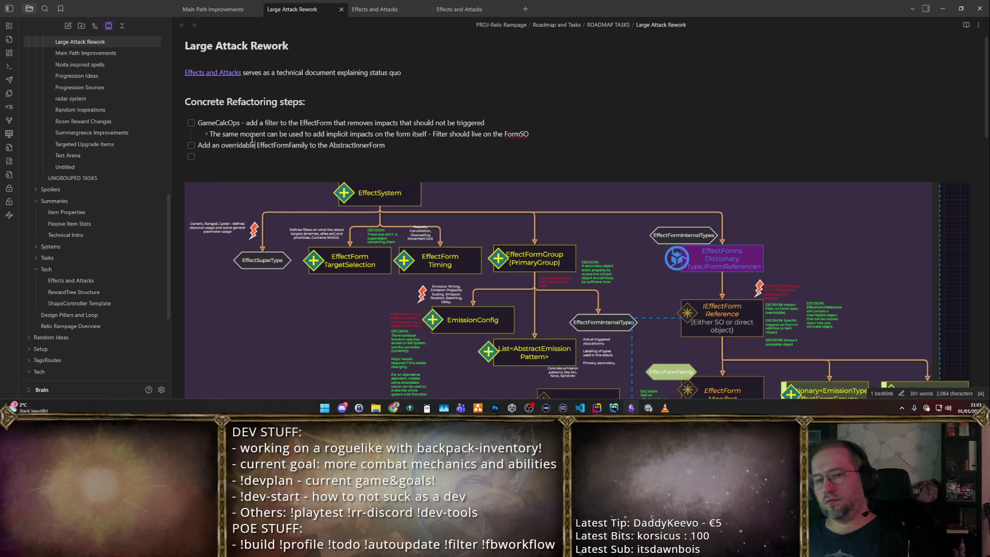
{"action": "scroll", "coordinate": [621, 196], "scroll_direction": "down", "scroll_amount": 3}
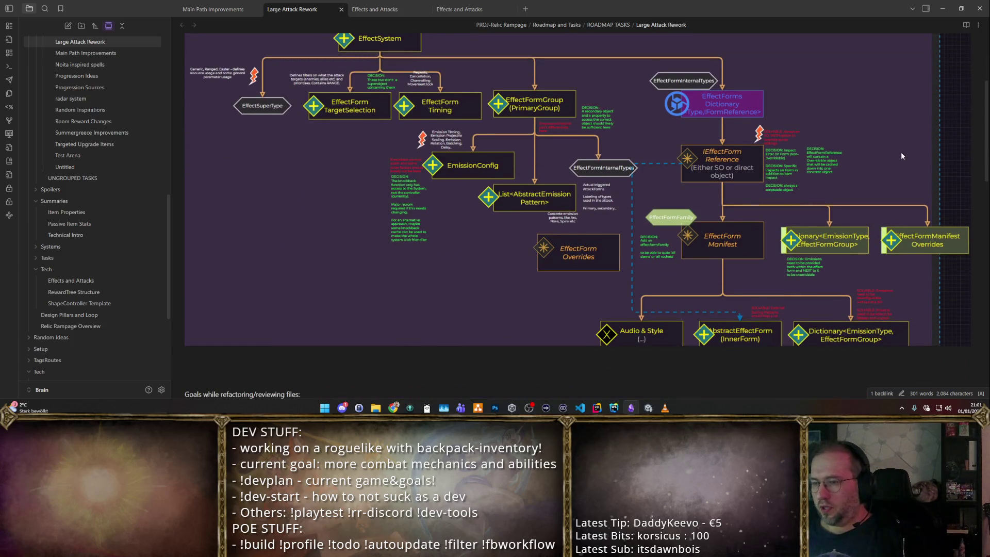
{"action": "scroll", "coordinate": [901, 152], "scroll_direction": "up", "scroll_amount": 1}
{"action": "scroll", "coordinate": [739, 239], "scroll_direction": "up", "scroll_amount": 1}
{"action": "scroll", "coordinate": [541, 193], "scroll_direction": "up", "scroll_amount": 1}
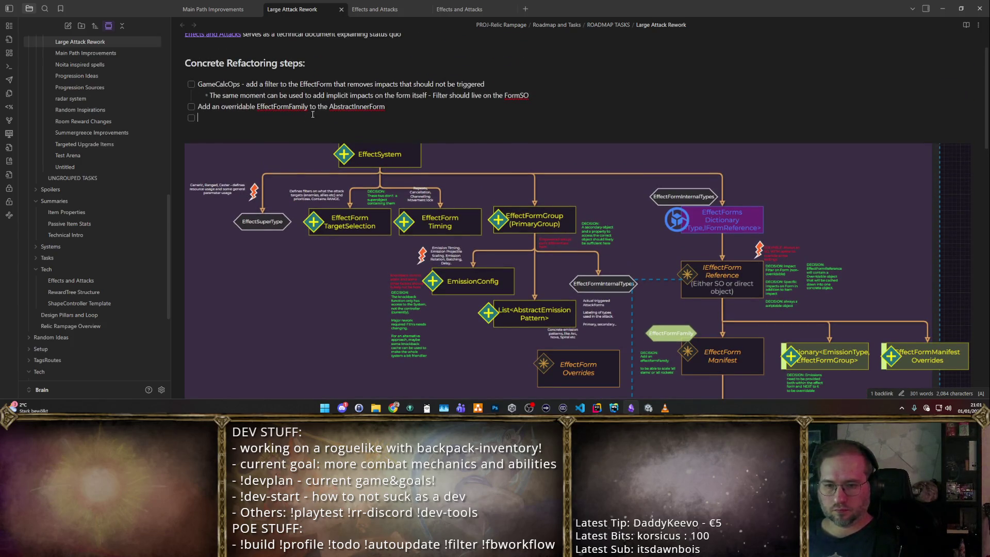
{"action": "type", "text": "C"}
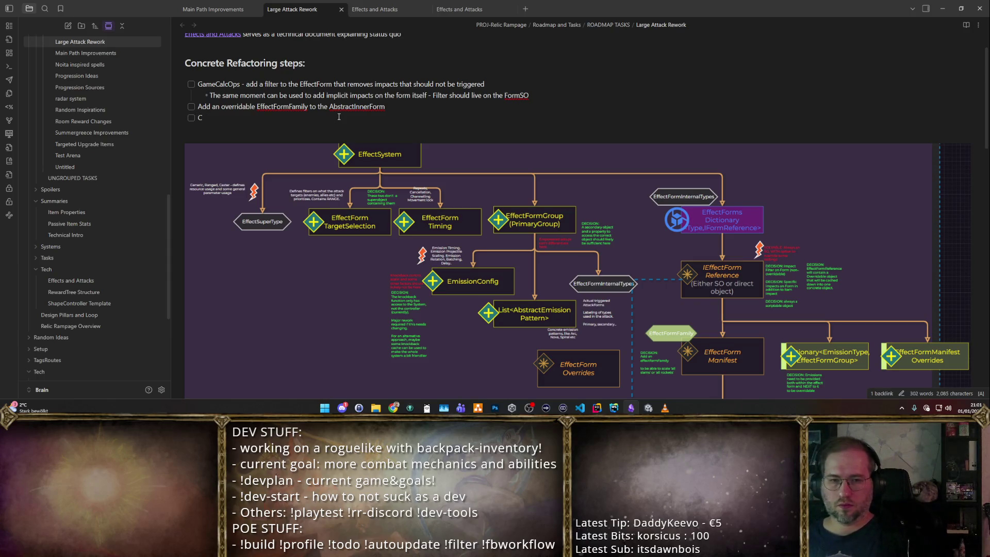
{"action": "type", "text": "lider splitting EffectFormTiming and "}
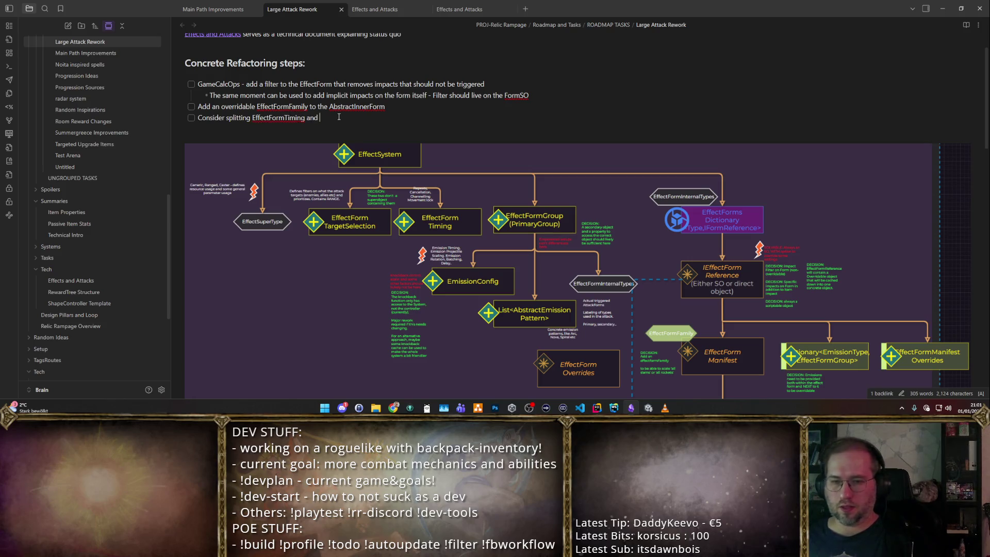
{"action": "type", "text": "TargetSelection from the"}
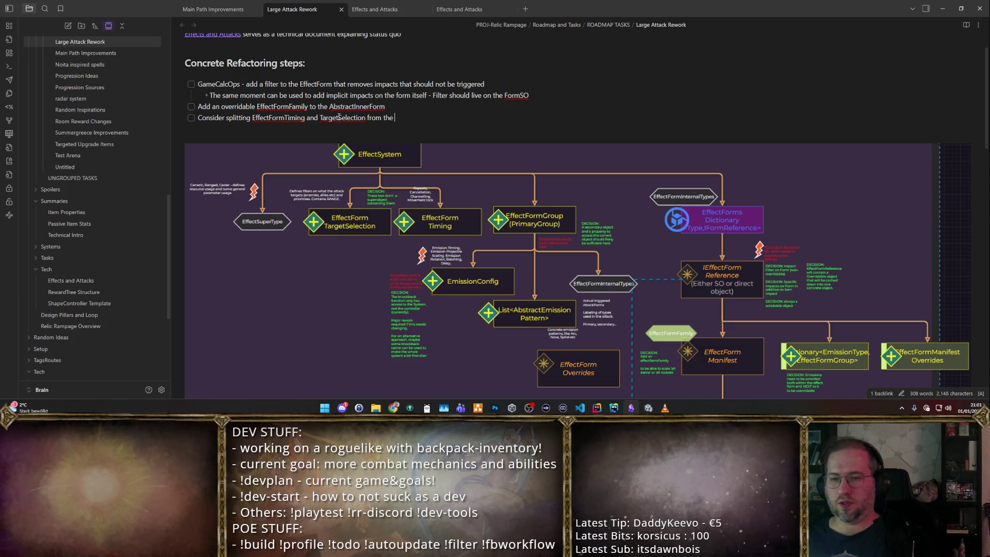
{"action": "type", "text": " Initializer object"}
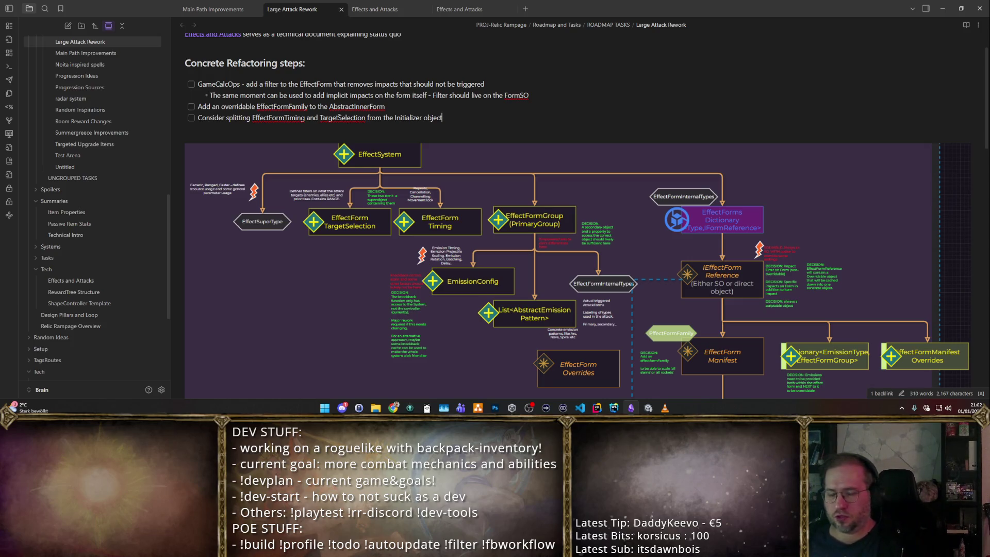
{"action": "scroll", "coordinate": [592, 119], "scroll_direction": "down", "scroll_amount": 1}
{"action": "scroll", "coordinate": [586, 114], "scroll_direction": "up", "scroll_amount": 2}
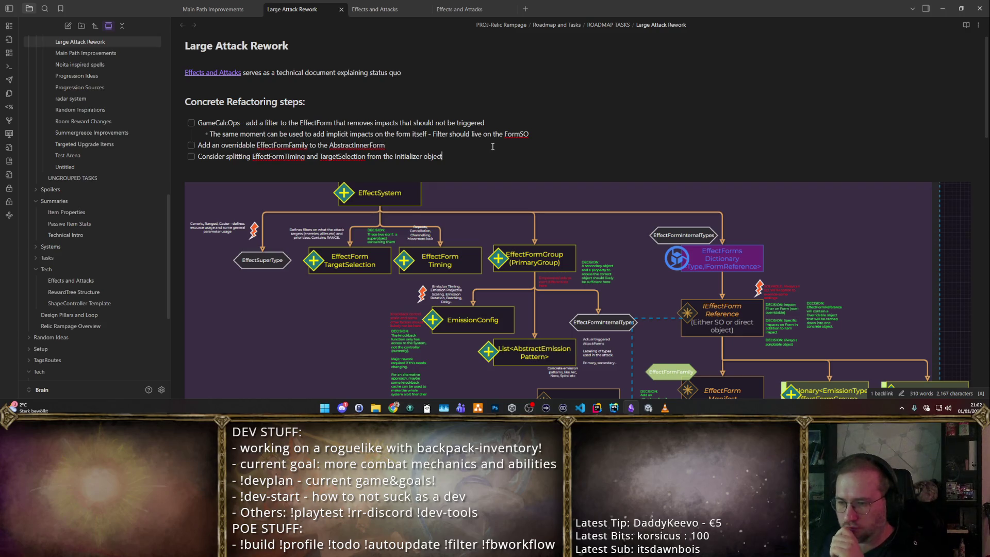
- Add the 'Consider splitting EffectFormTiming and TargetSelection from the Initializer object' item with an empty checkbox below
{"action": "key", "text": "Return"}
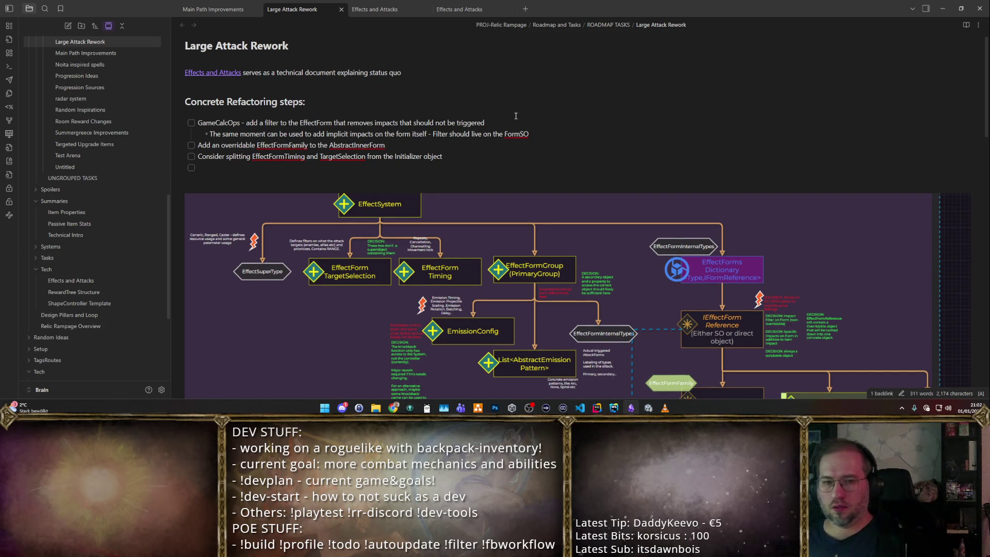
{"action": "scroll", "coordinate": [531, 123], "scroll_direction": "down", "scroll_amount": 2}
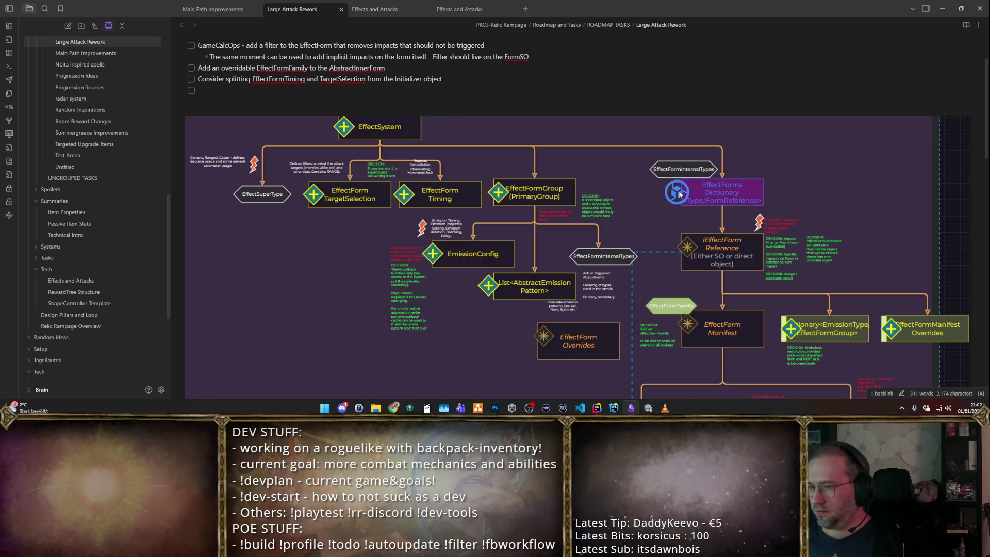
{"action": "type", "text": "Add "}
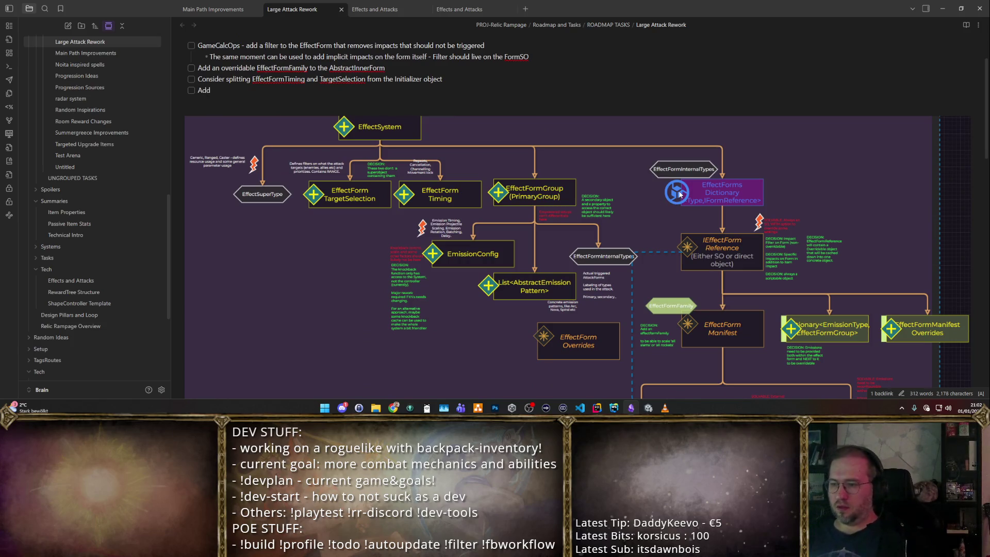
{"action": "type", "text": "impact"}
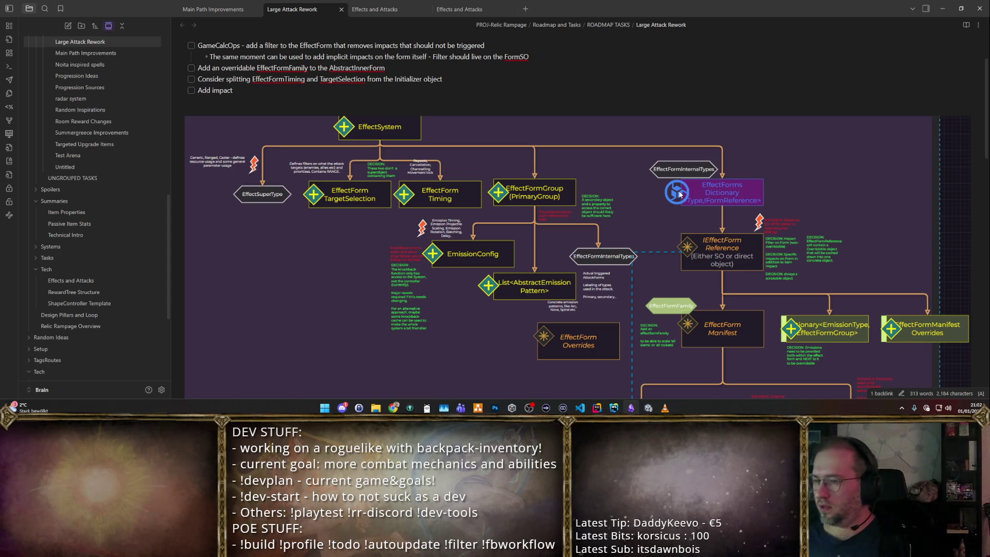
- Replace 'Add impact' with the IEffectFormReference-only-accepts-SOs item, then add the Overridable class/script item
{"action": "key", "text": "shift+Home"}
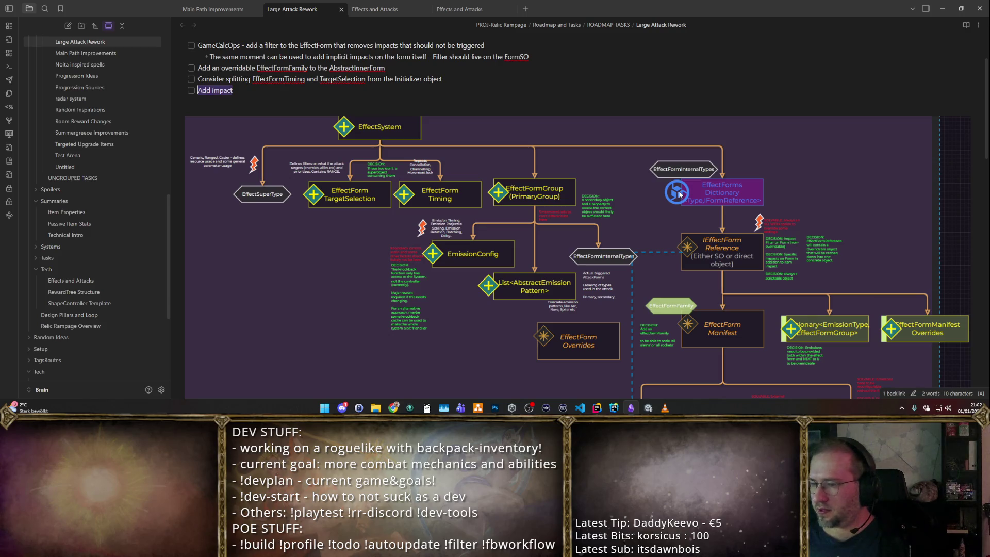
{"action": "type", "text": "The IEffect"}
{"action": "type", "text": "mReference should in the u"}
{"action": "type", "text": "uture only a"}
{"action": "type", "text": "cept SOs"}
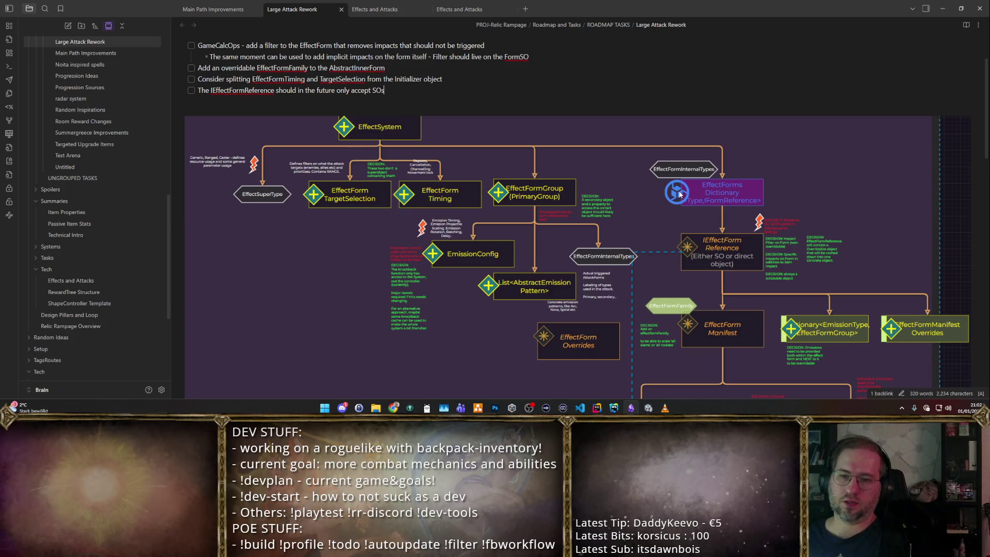
{"action": "key", "text": "Return"}
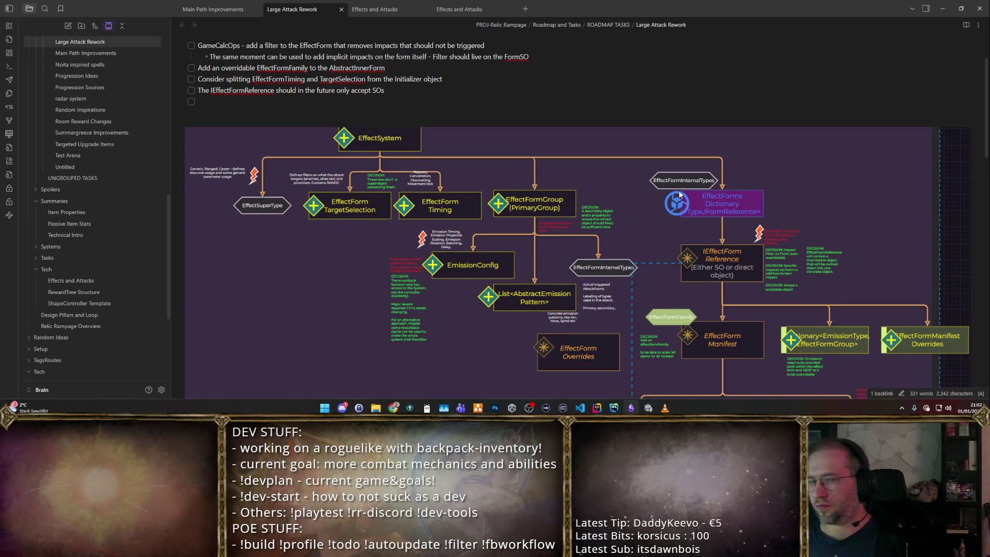
{"action": "type", "text": "EffectFormReference receives a major rework and will contain an Overridable clas"}
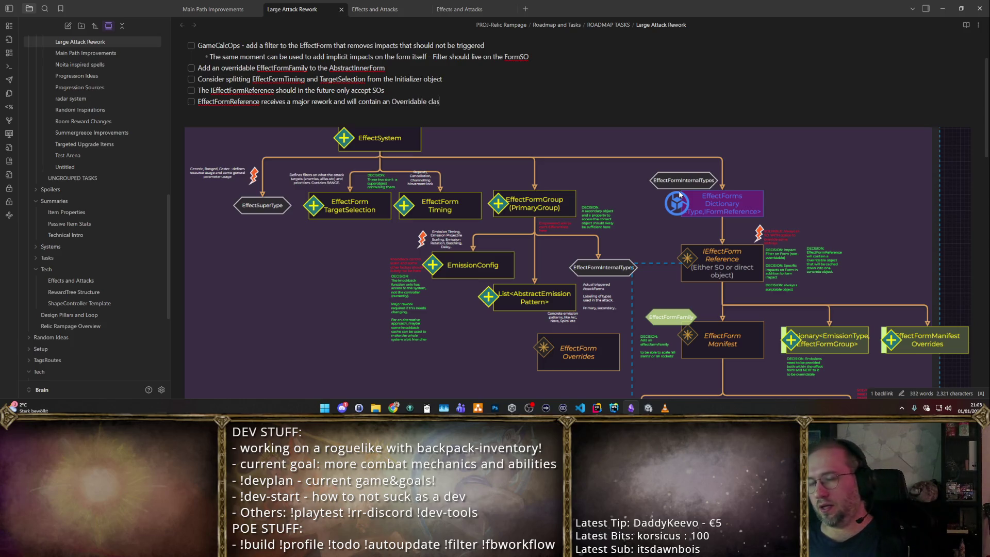
{"action": "type", "text": "s/script"}
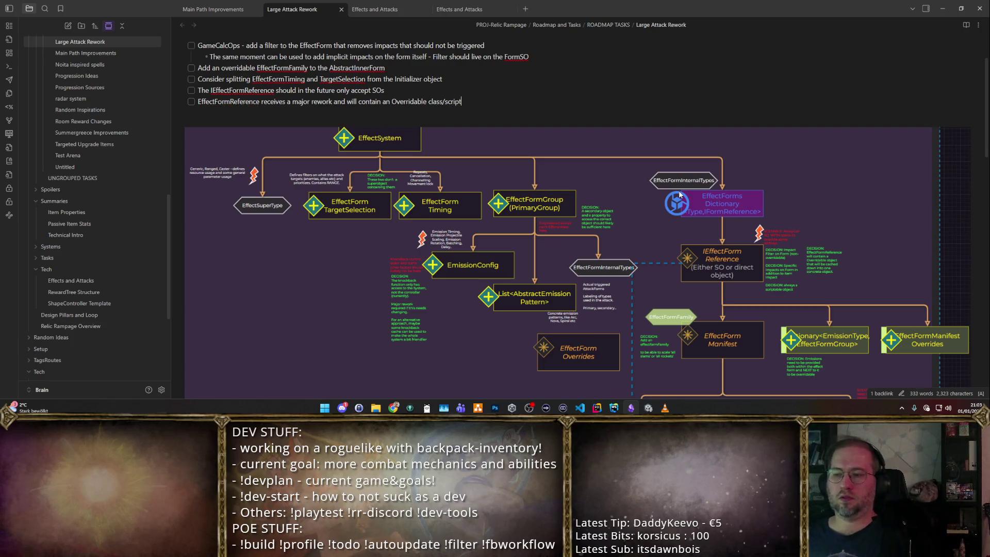
{"action": "scroll", "coordinate": [779, 160], "scroll_direction": "down", "scroll_amount": 3}
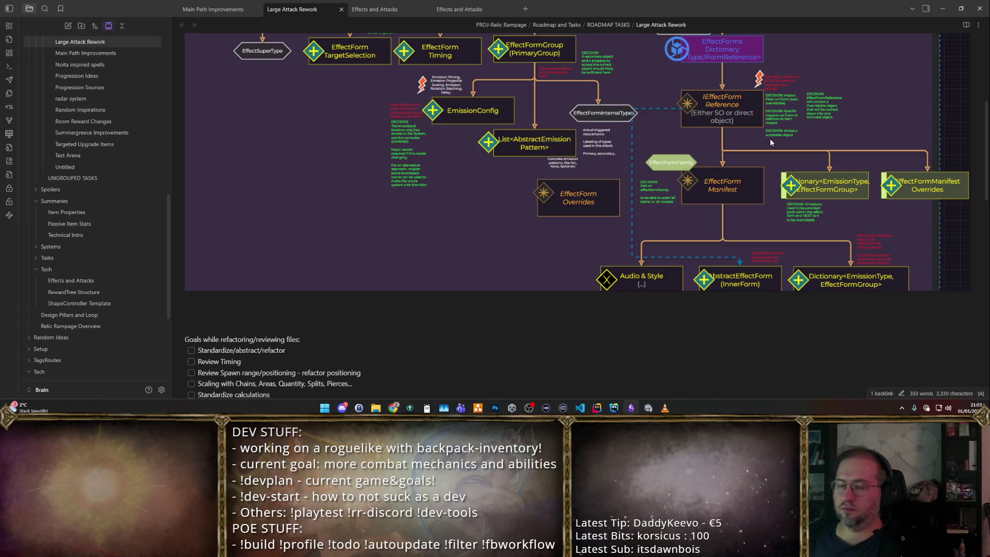
{"action": "scroll", "coordinate": [594, 183], "scroll_direction": "up", "scroll_amount": 5}
{"action": "type", "text": "- it will"}
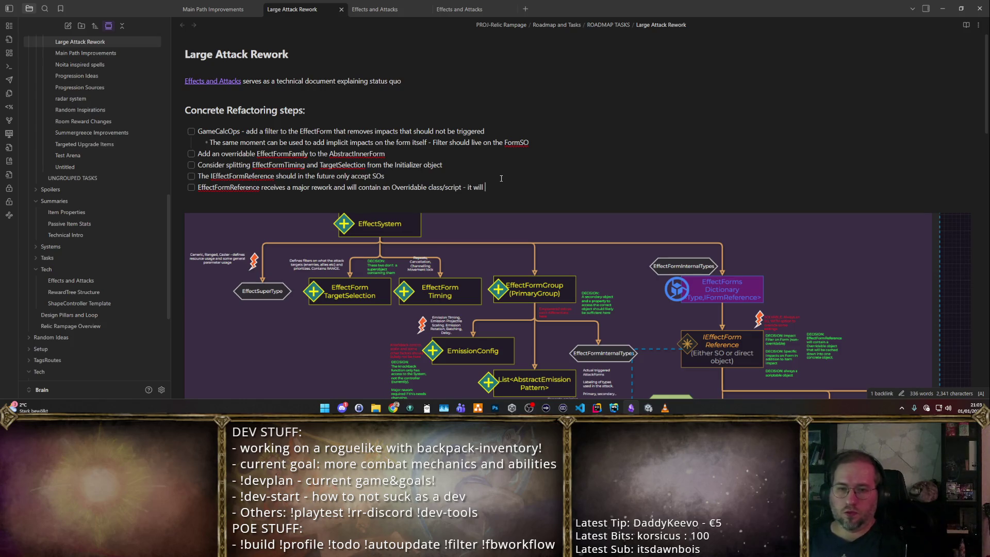
- Drop the trailing 'it will' and add items for extra emission patterns and extra trigger patterns
{"action": "key", "text": "BackSpace"}
{"action": "key", "text": "BackSpace"}
{"action": "key", "text": "BackSpace"}
{"action": "key", "text": "BackSpace"}
{"action": "key", "text": "Return"}
{"action": "type", "text": "T"}
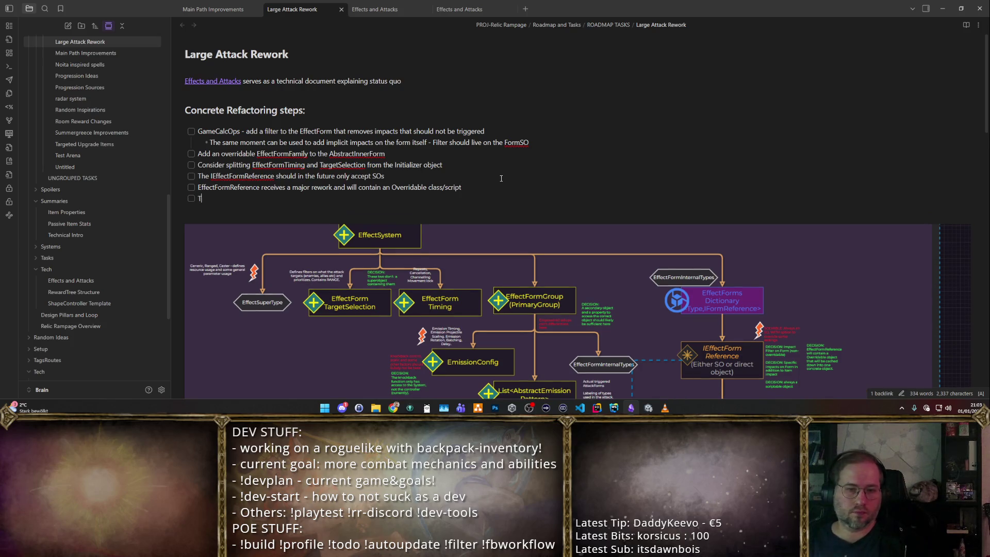
{"action": "type", "text": "he EffectFormReference can provide extra emission patterns"}
{"action": "key", "text": "Return"}
{"action": "type", "text": "The EffectFormReference can provide extra trigger patterns"}
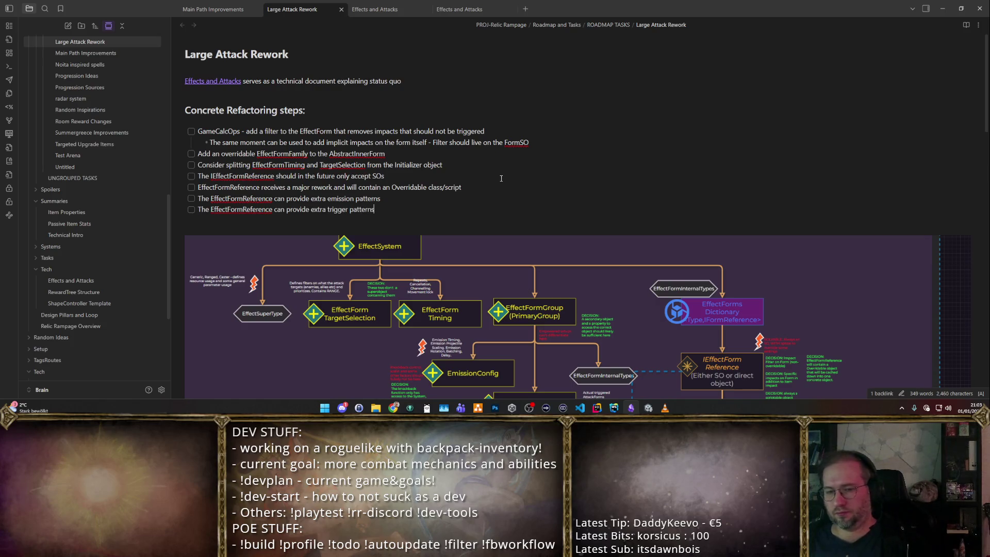
{"action": "scroll", "coordinate": [799, 221], "scroll_direction": "down", "scroll_amount": 5}
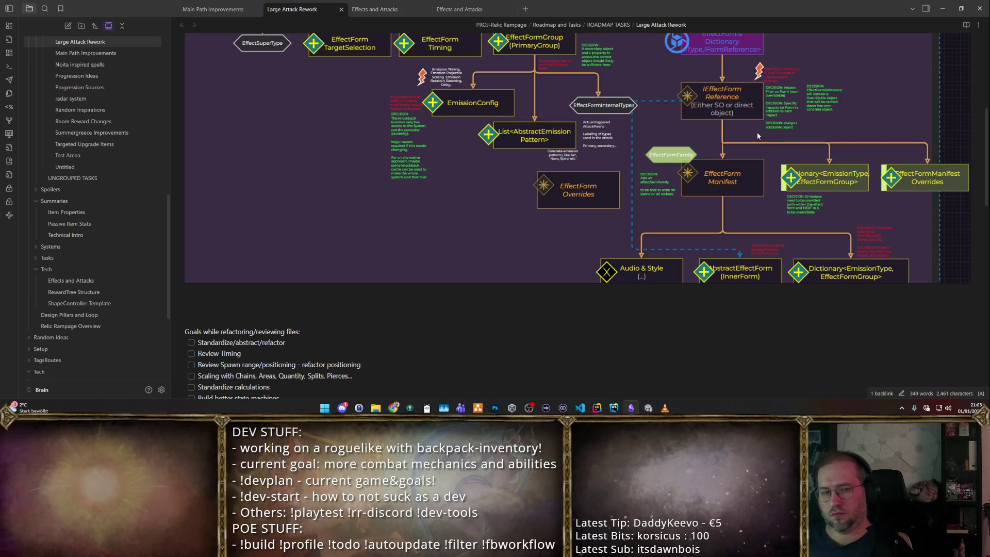
{"action": "scroll", "coordinate": [757, 132], "scroll_direction": "up", "scroll_amount": 5}
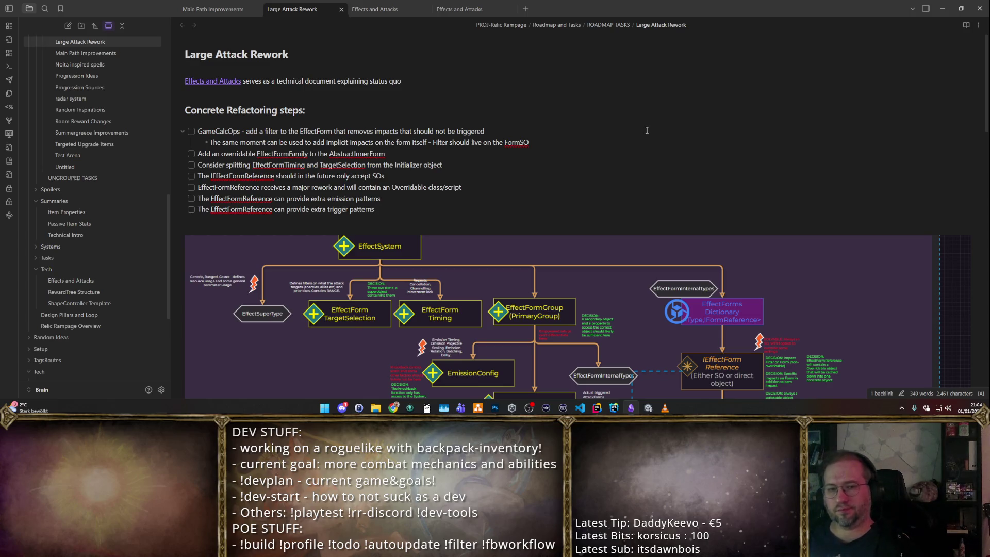
{"action": "scroll", "coordinate": [646, 130], "scroll_direction": "down", "scroll_amount": 1}
{"action": "scroll", "coordinate": [648, 126], "scroll_direction": "down", "scroll_amount": 2}
{"action": "scroll", "coordinate": [650, 121], "scroll_direction": "down", "scroll_amount": 1}
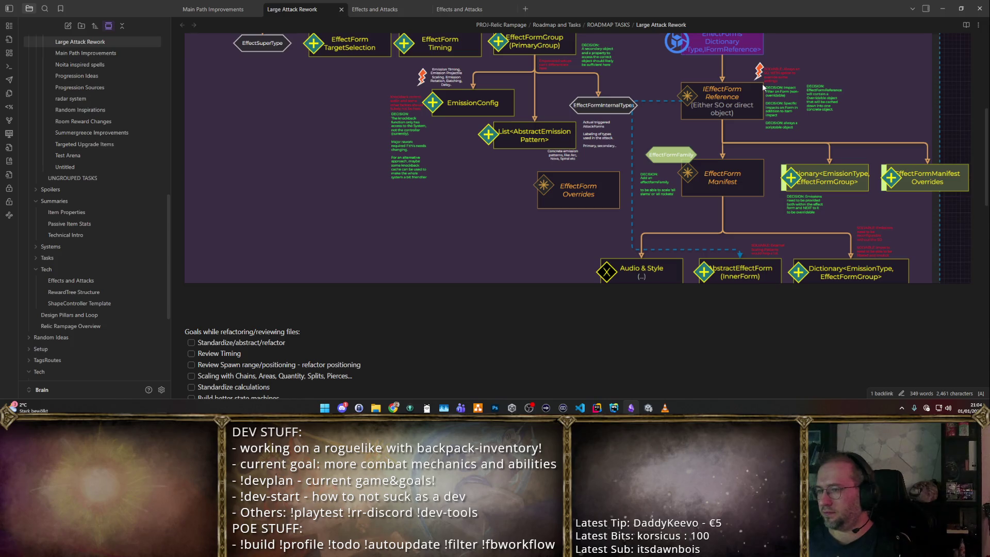
{"action": "scroll", "coordinate": [757, 78], "scroll_direction": "up", "scroll_amount": 4}
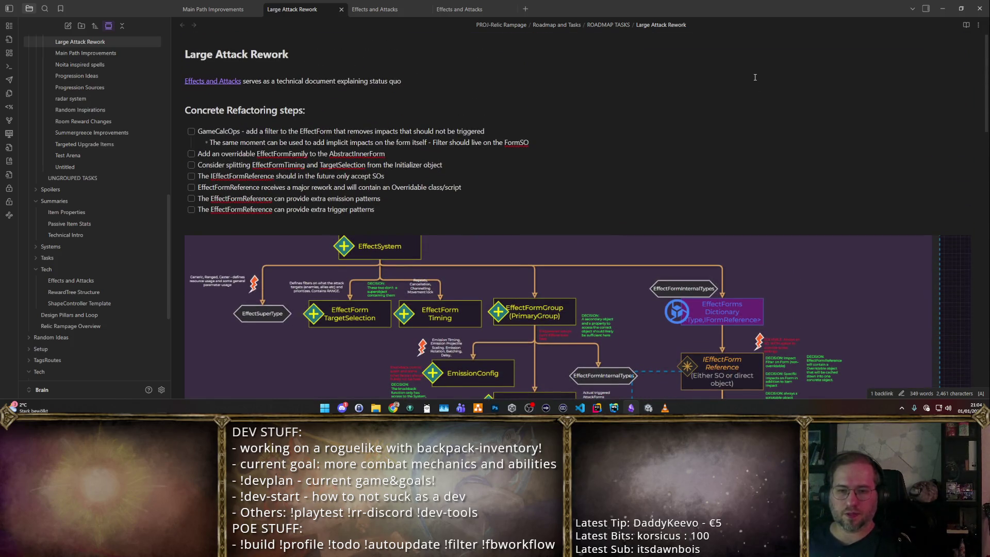
{"action": "scroll", "coordinate": [755, 77], "scroll_direction": "down", "scroll_amount": 2}
{"action": "scroll", "coordinate": [541, 117], "scroll_direction": "up", "scroll_amount": 1}
{"action": "double_click", "coordinate": [338, 132]}
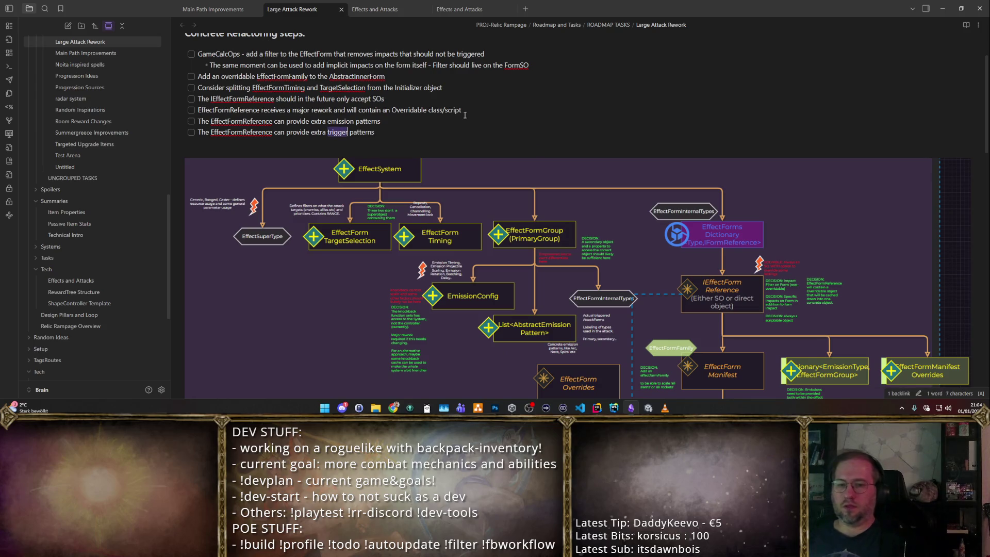
{"action": "type", "text": "impact"}
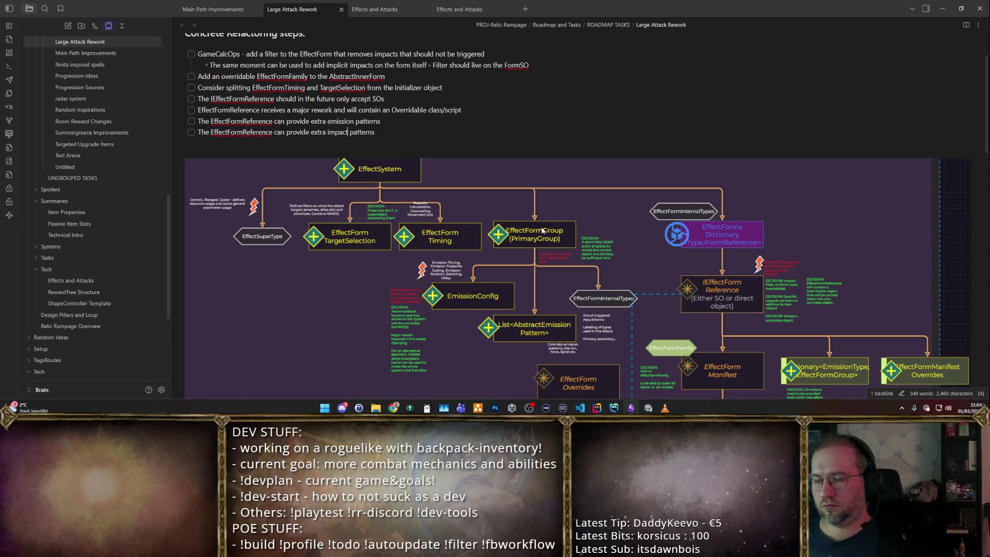
{"action": "scroll", "coordinate": [543, 230], "scroll_direction": "up", "scroll_amount": 2}
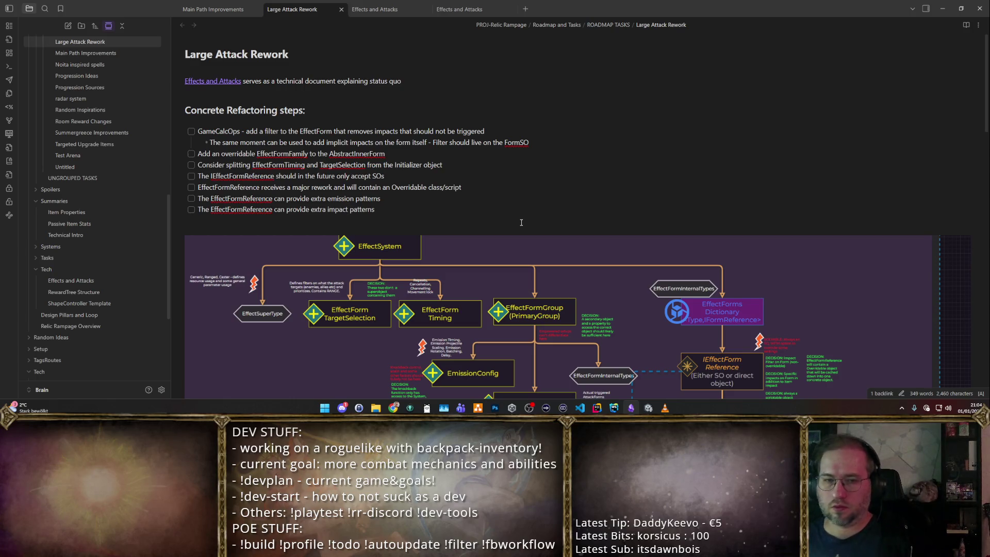
{"action": "key", "text": "Return"}
{"action": "key", "text": "BackSpace"}
{"action": "type", "text": "trigger"}
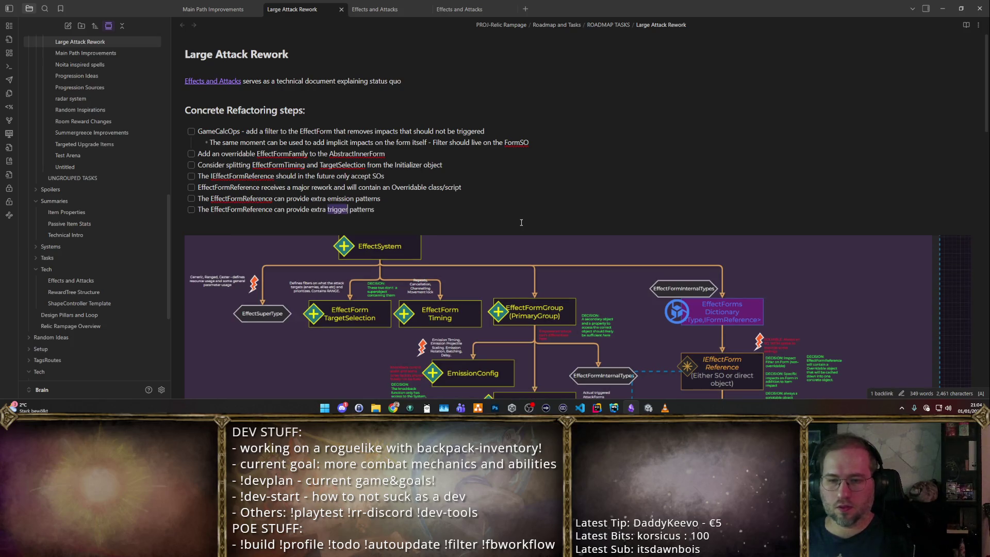
- Add the secondary-object item, rewording 'EffectFormGroup' as 'Primary EffectGroup' for empowered attacks
{"action": "key", "text": "Return"}
{"action": "type", "text": "Add secondary object to the "}
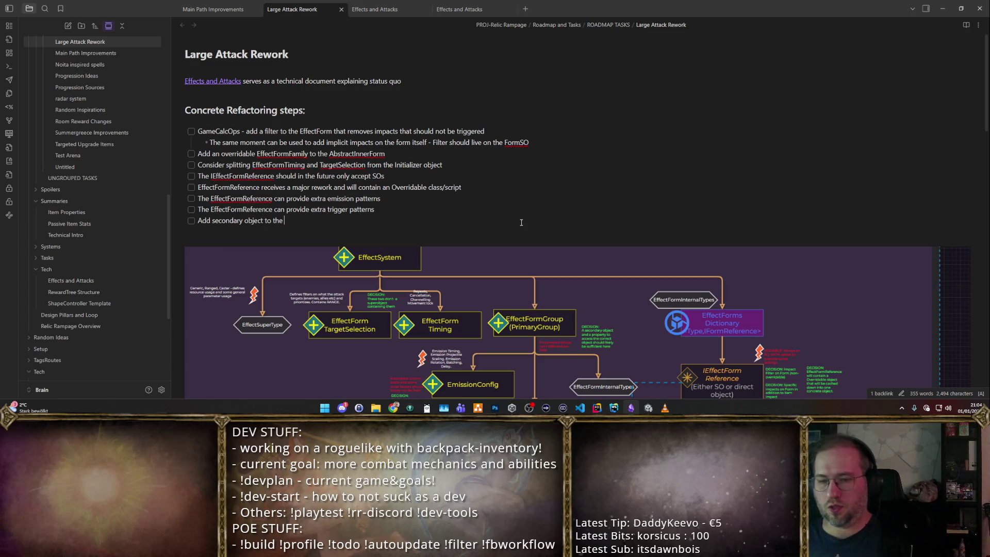
{"action": "type", "text": "EffectFormGroup"}
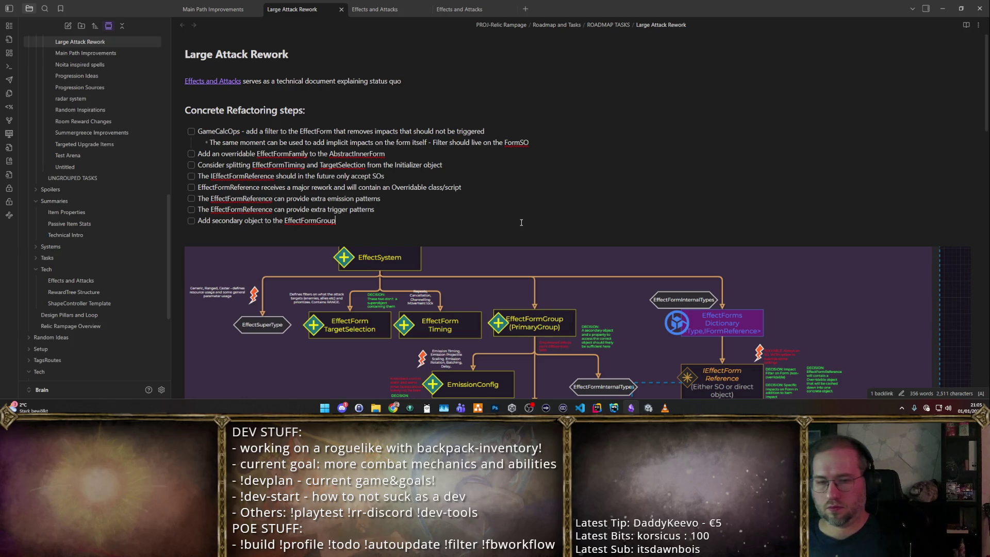
{"action": "key", "text": "ctrl+shift+Left"}
{"action": "type", "text": "Primary EffectGroup to allow for special empowered attacks"}
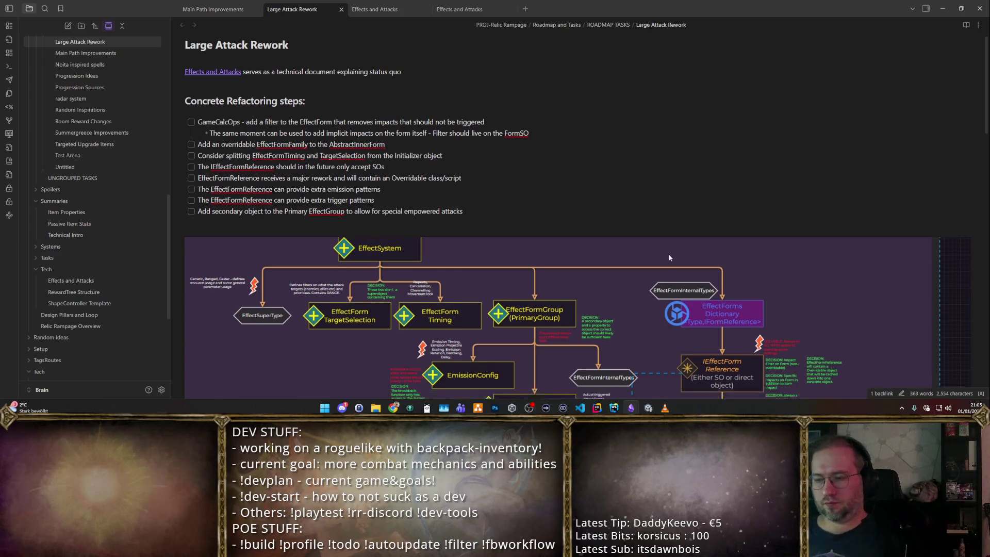
{"action": "scroll", "coordinate": [668, 253], "scroll_direction": "down", "scroll_amount": 2}
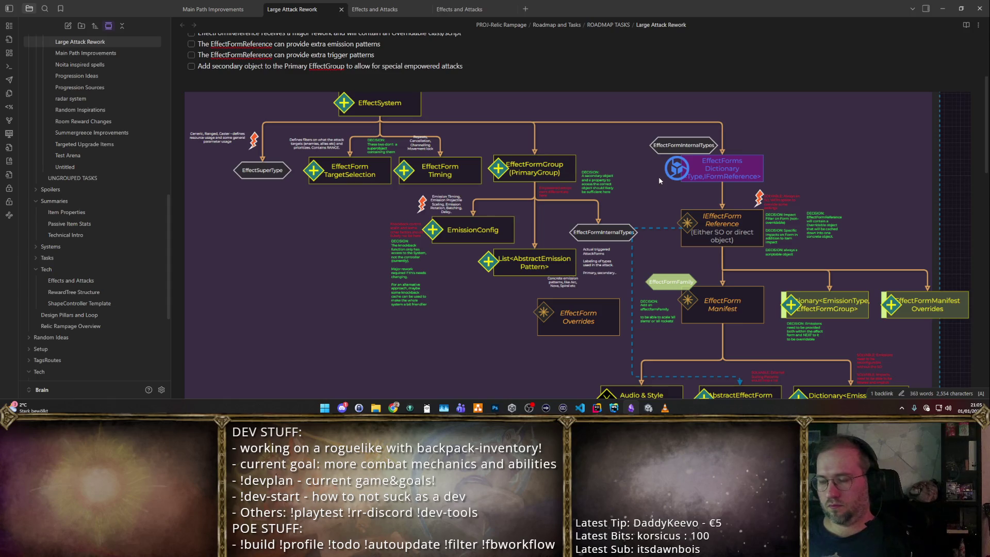
{"action": "scroll", "coordinate": [659, 176], "scroll_direction": "down", "scroll_amount": 1}
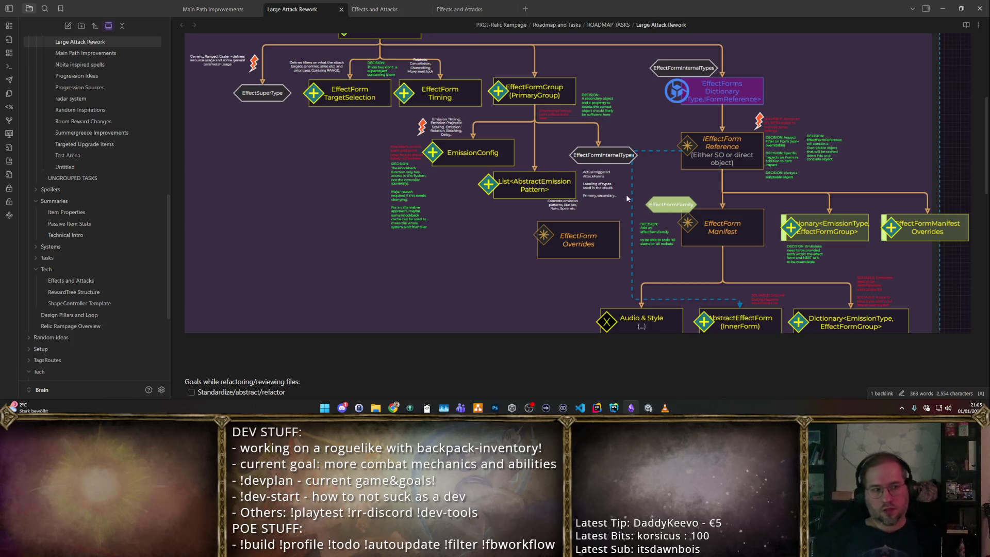
{"action": "scroll", "coordinate": [633, 184], "scroll_direction": "up", "scroll_amount": 3}
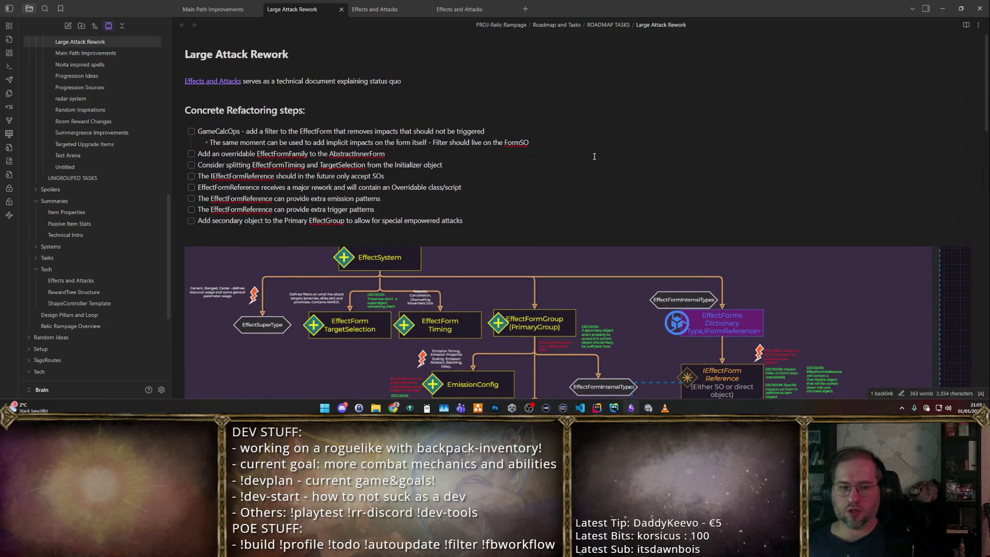